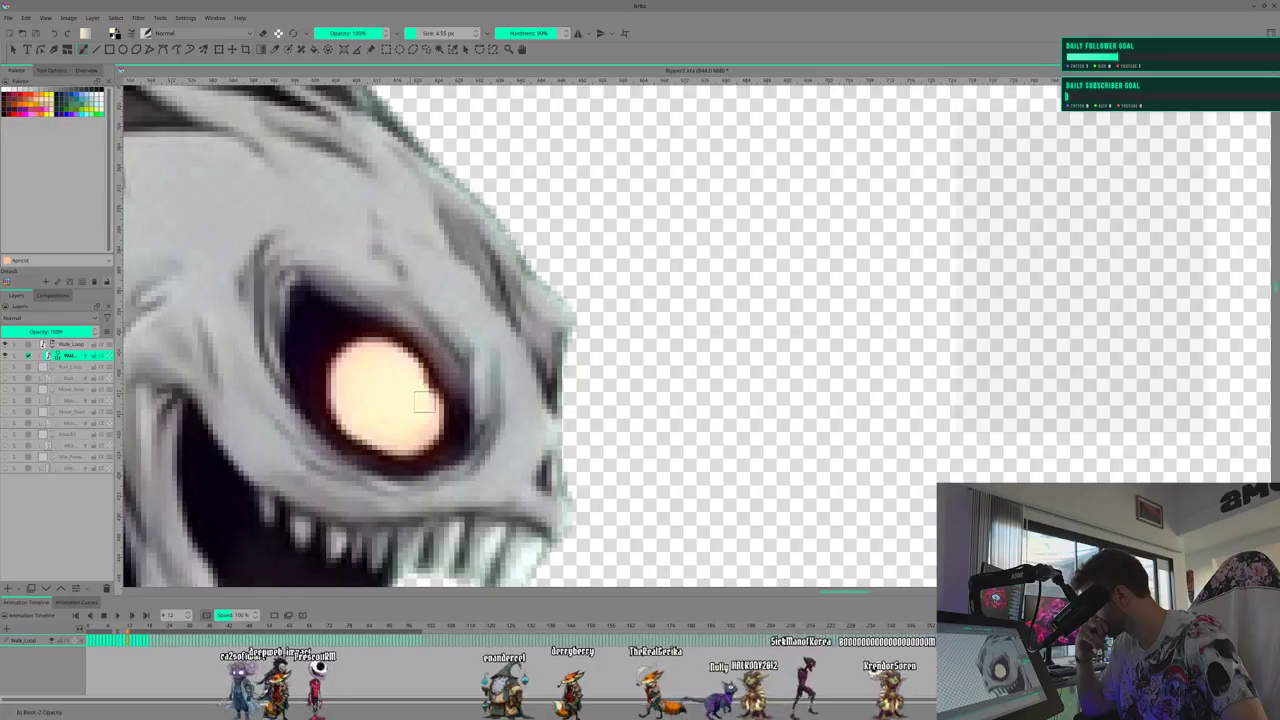
Step the walk loop forward to frame 15 and paint over the eye's dark slit pupil
{"action": "left_click", "coordinate": [130, 636]}
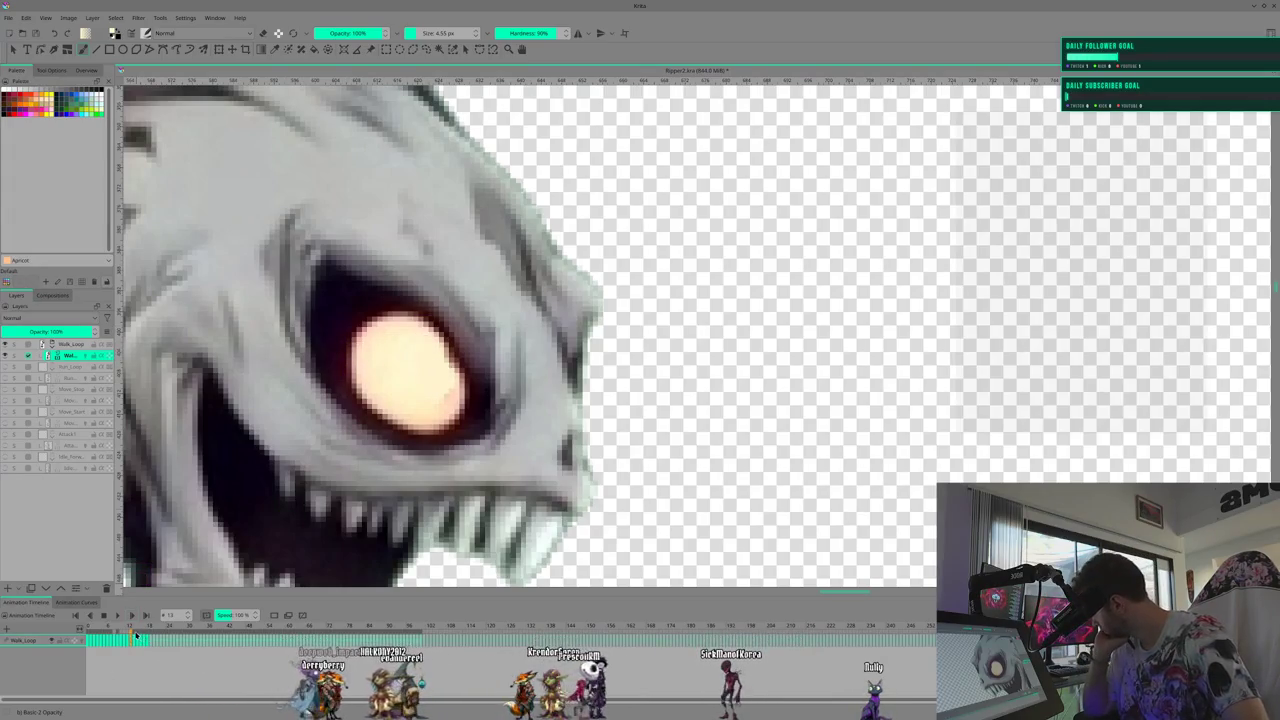
{"action": "key", "text": "Right"}
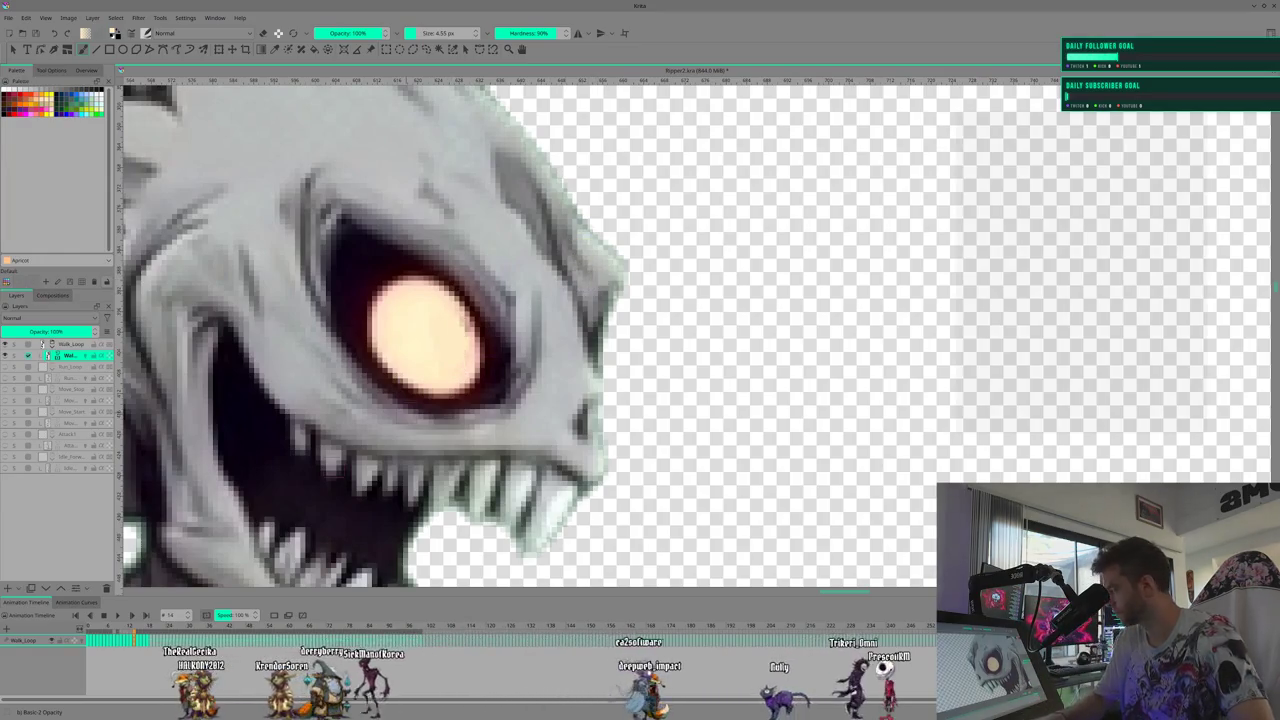
{"action": "key", "text": "Right"}
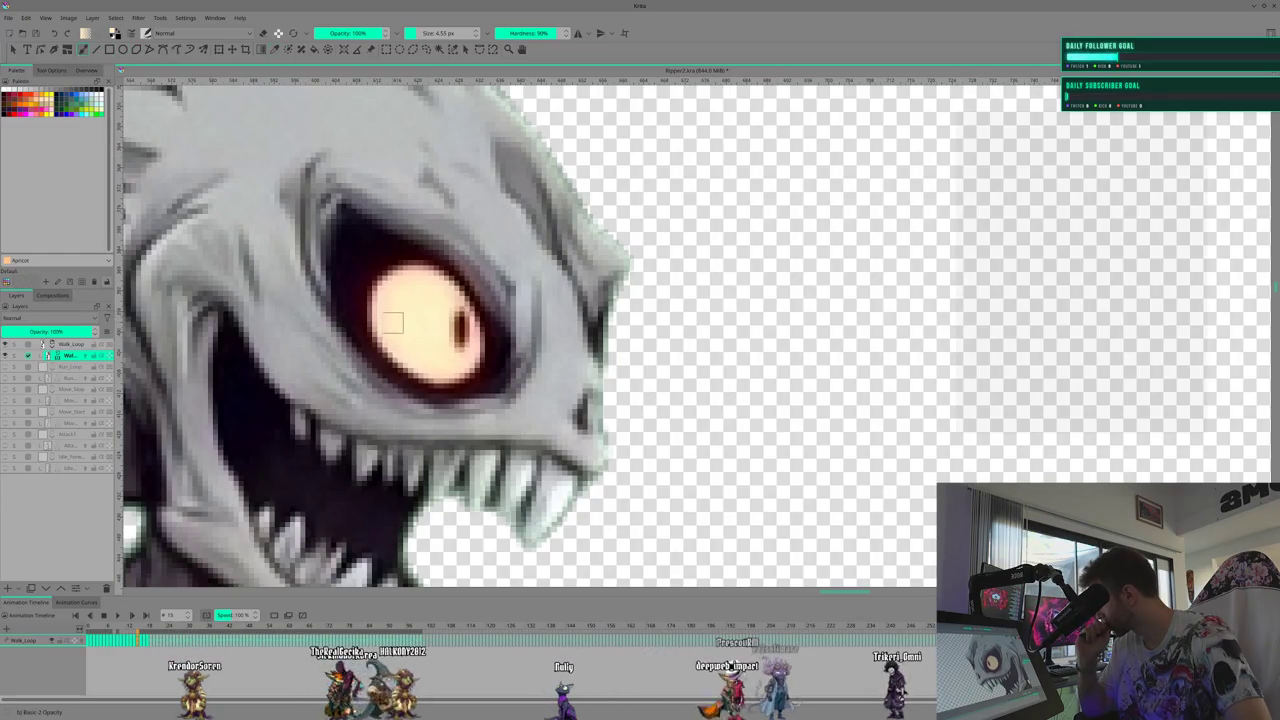
{"action": "left_click_drag", "start_coordinate": [448, 312], "coordinate": [460, 330]}
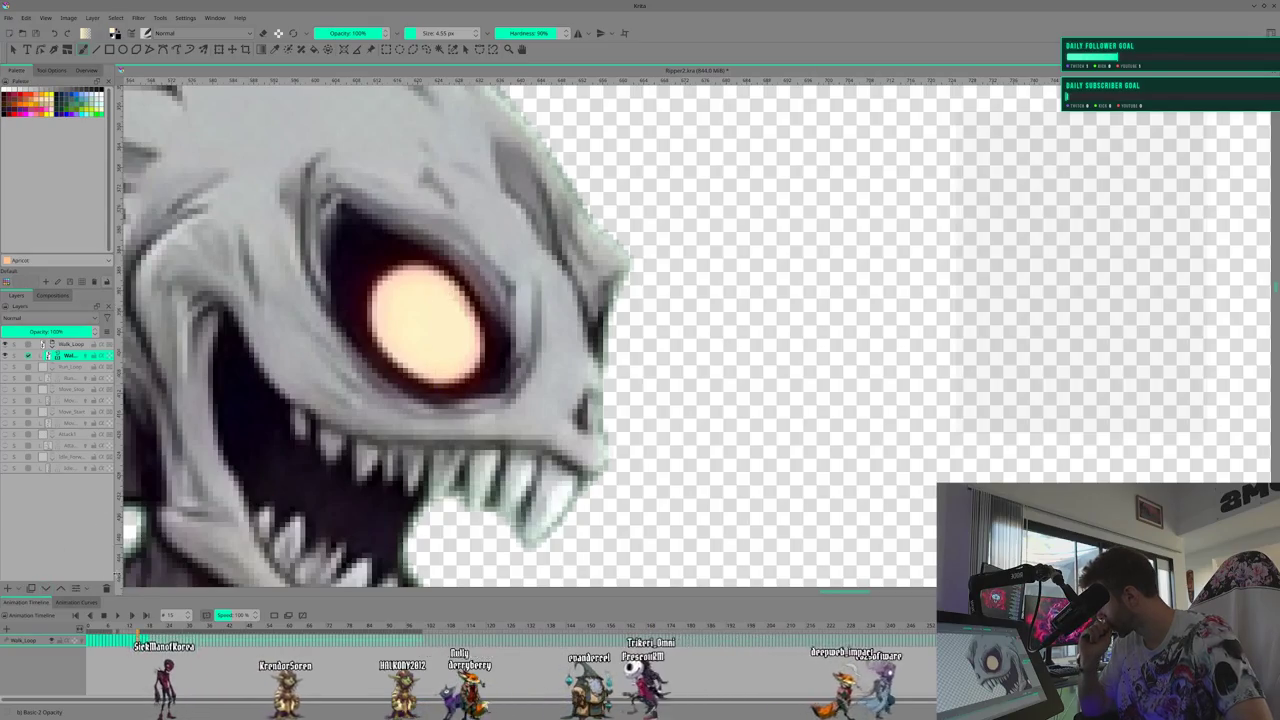
Move to another walk-loop frame and brush out the pupil mark in the glowing eye
{"action": "left_click", "coordinate": [143, 636]}
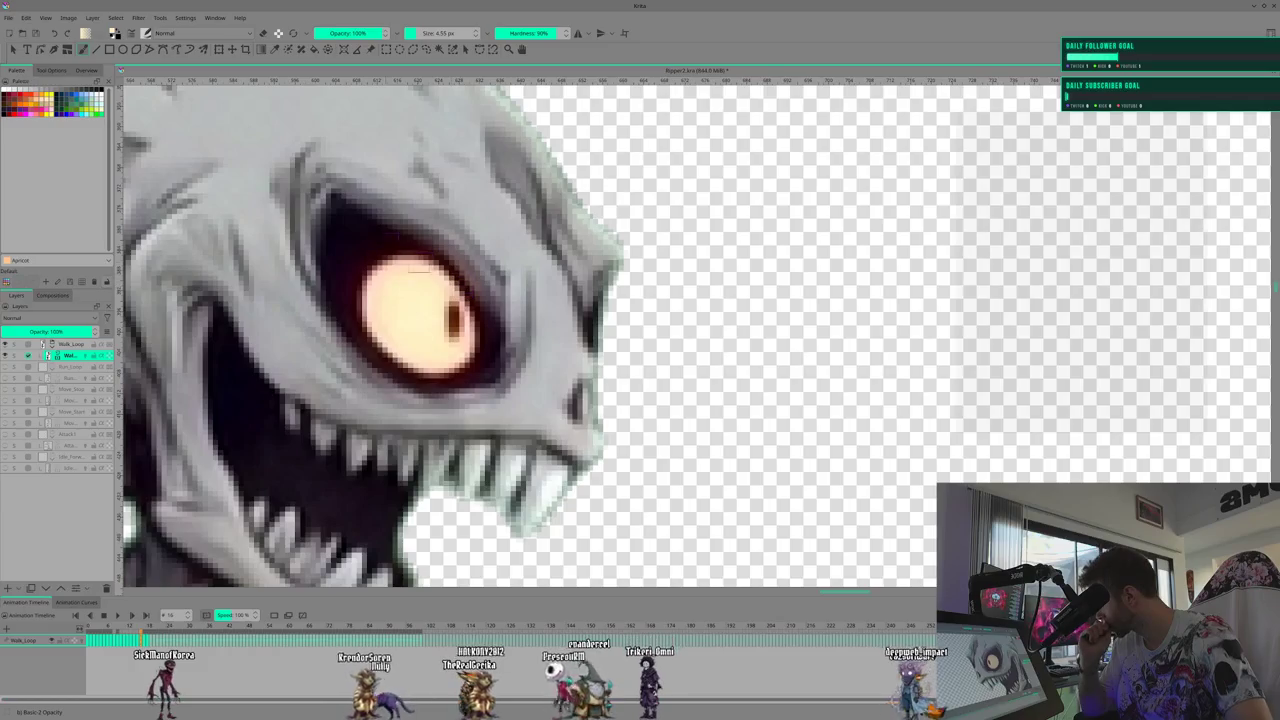
{"action": "left_click", "coordinate": [276, 48]}
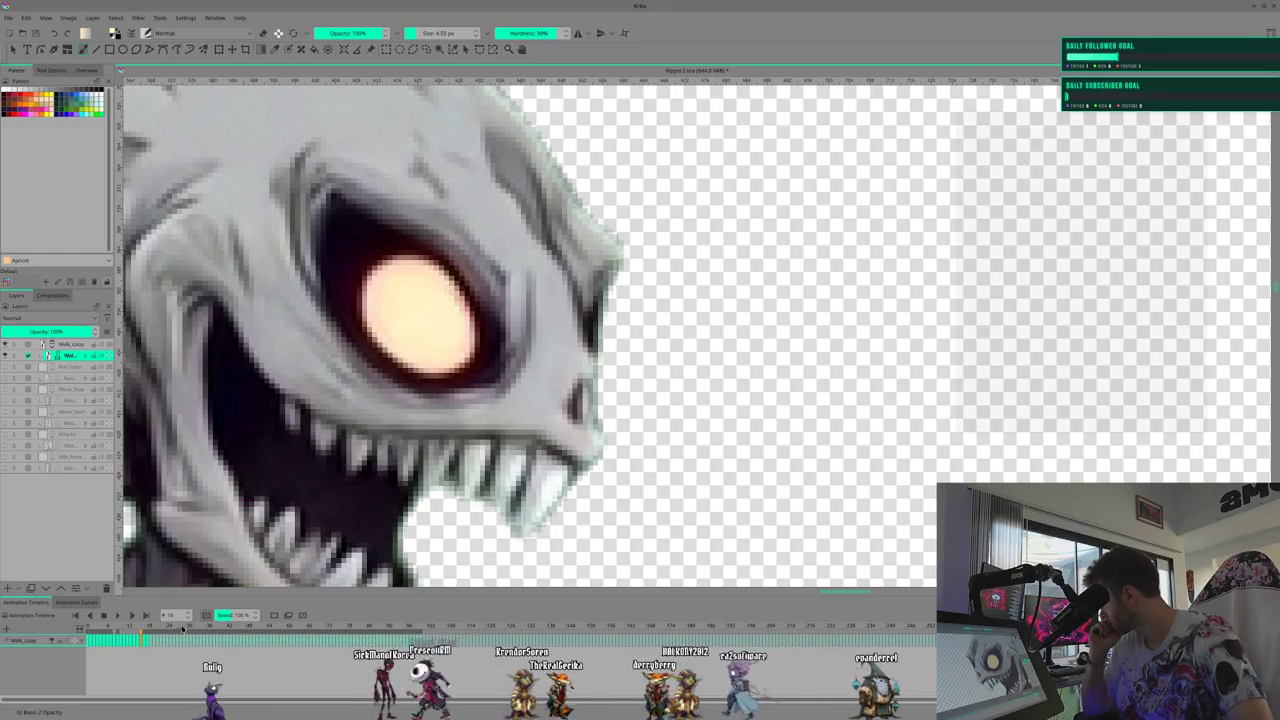
{"action": "left_click", "coordinate": [146, 638]}
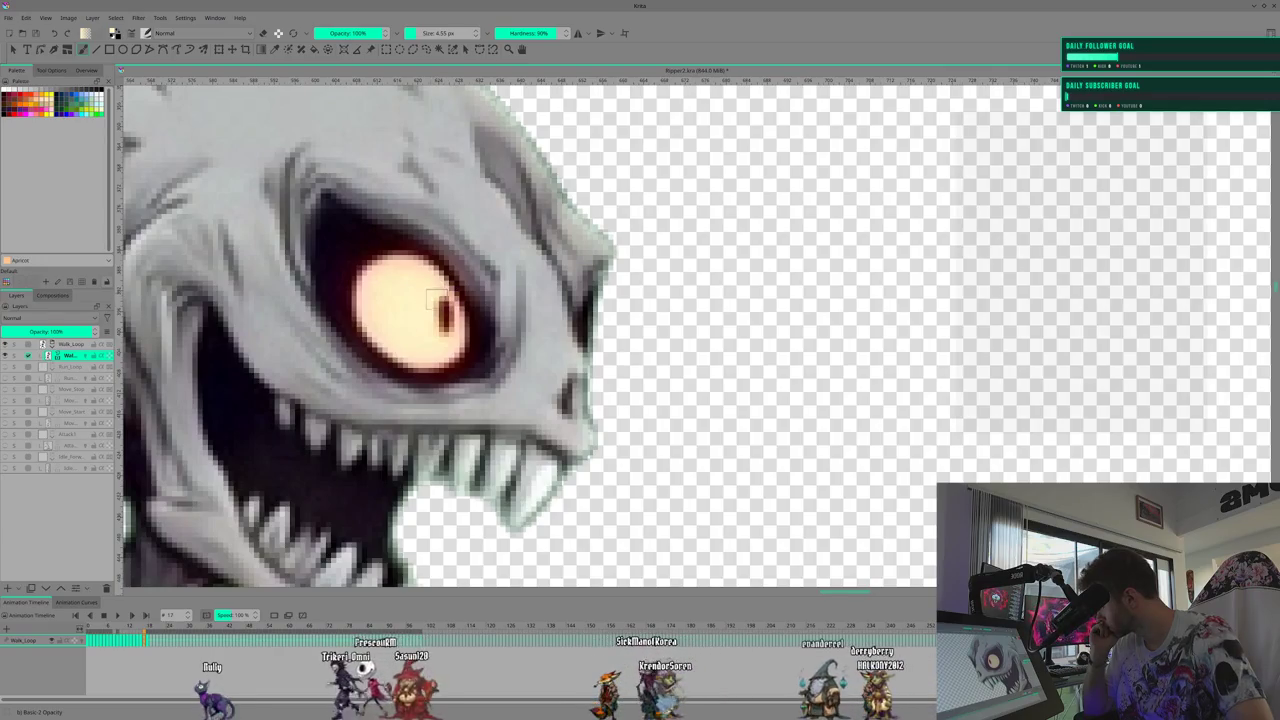
{"action": "key", "text": "Left"}
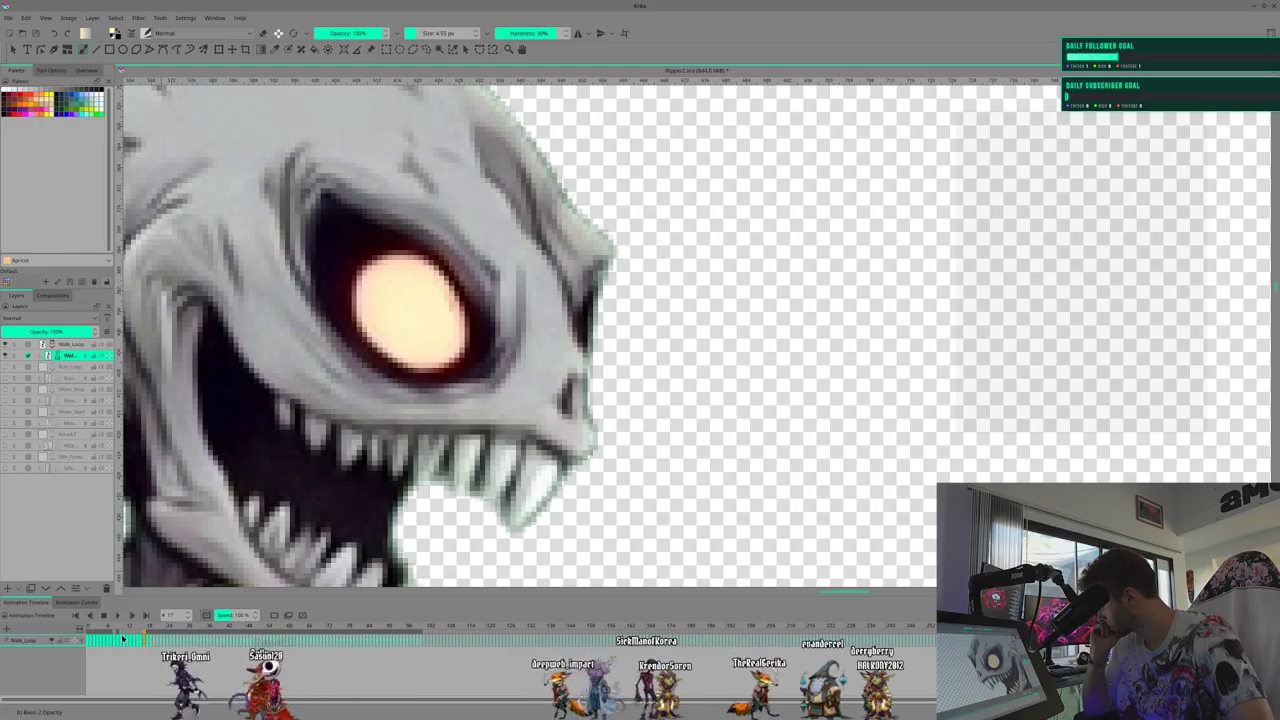
{"action": "key", "text": "Right"}
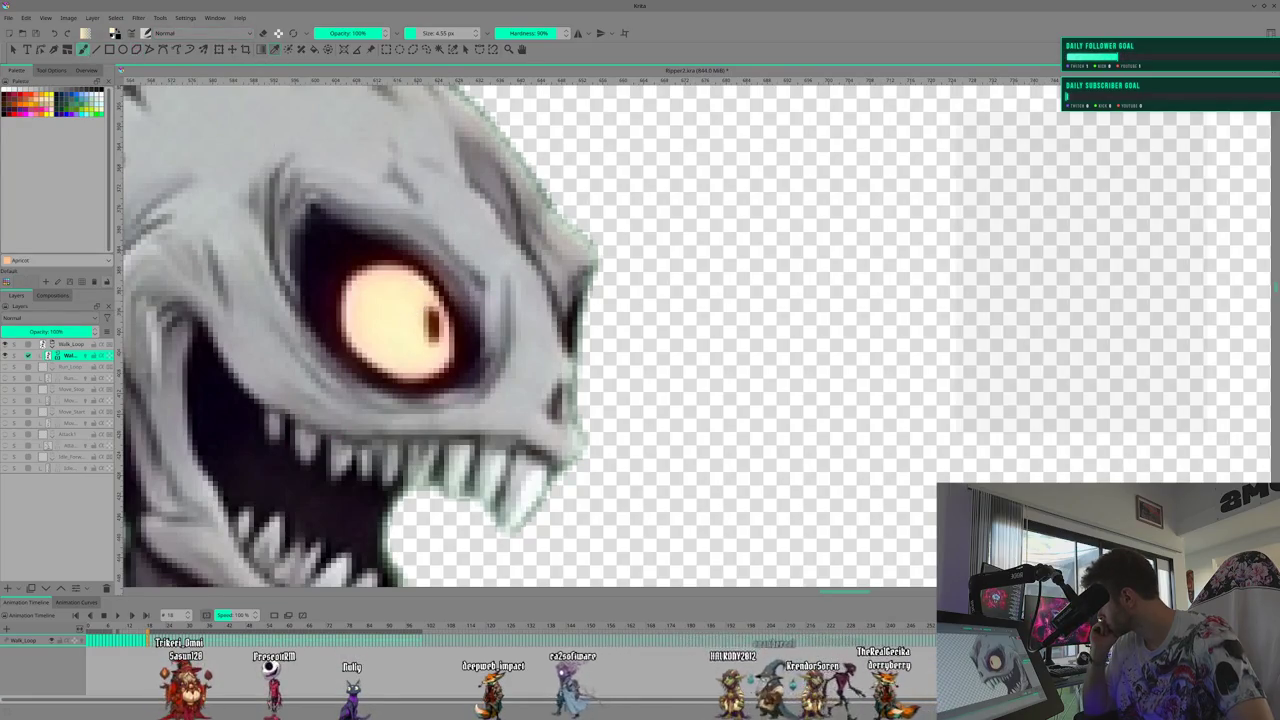
{"action": "left_click_drag", "start_coordinate": [370, 304], "coordinate": [426, 339]}
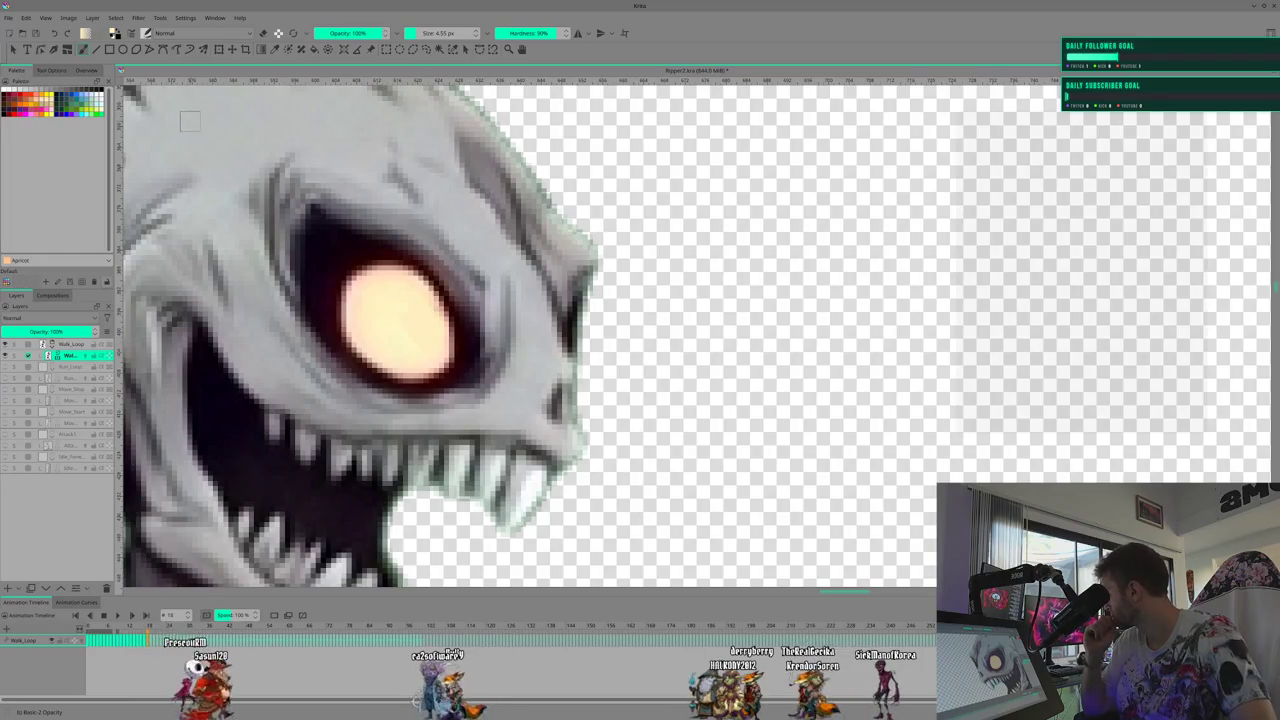
{"action": "scroll", "coordinate": [535, 385], "scroll_direction": "down", "scroll_amount": 1}
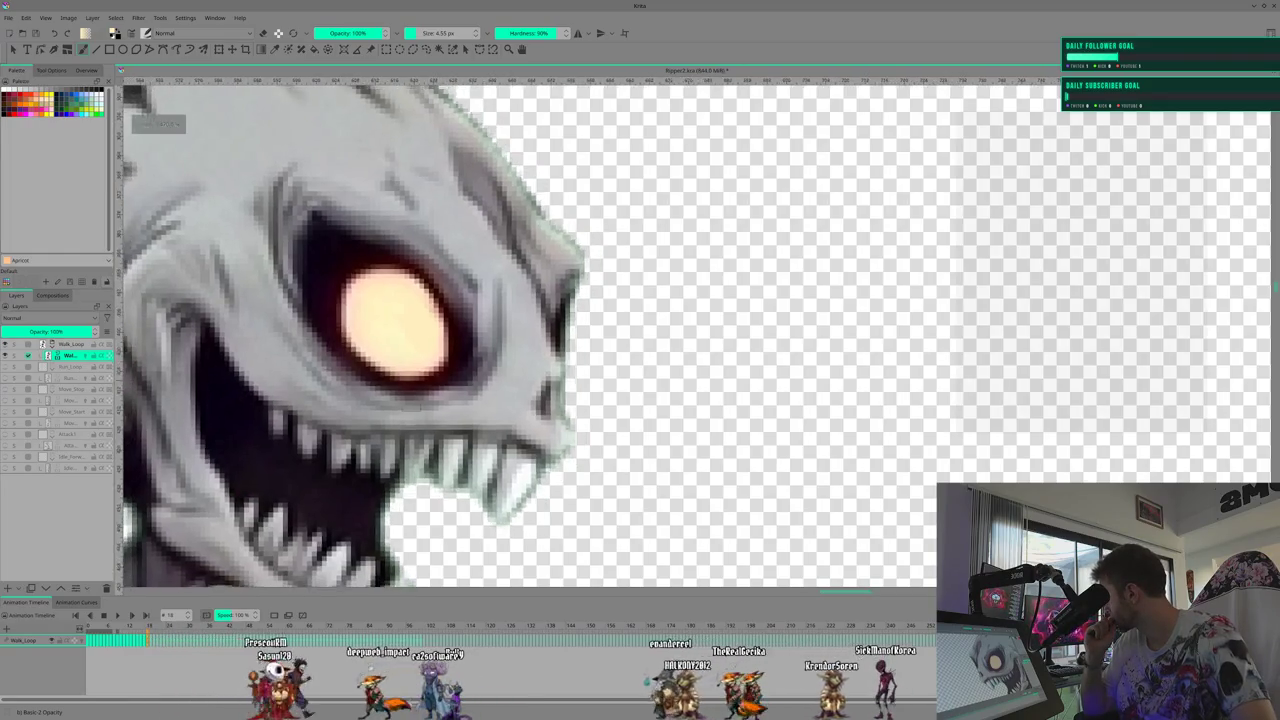
Zoom out until the whole creature, from spiky head to feet, fits on the canvas
{"action": "scroll", "coordinate": [535, 385], "scroll_direction": "down", "scroll_amount": 1}
{"action": "scroll", "coordinate": [535, 385], "scroll_direction": "down", "scroll_amount": 1}
{"action": "scroll", "coordinate": [535, 385], "scroll_direction": "down", "scroll_amount": 1}
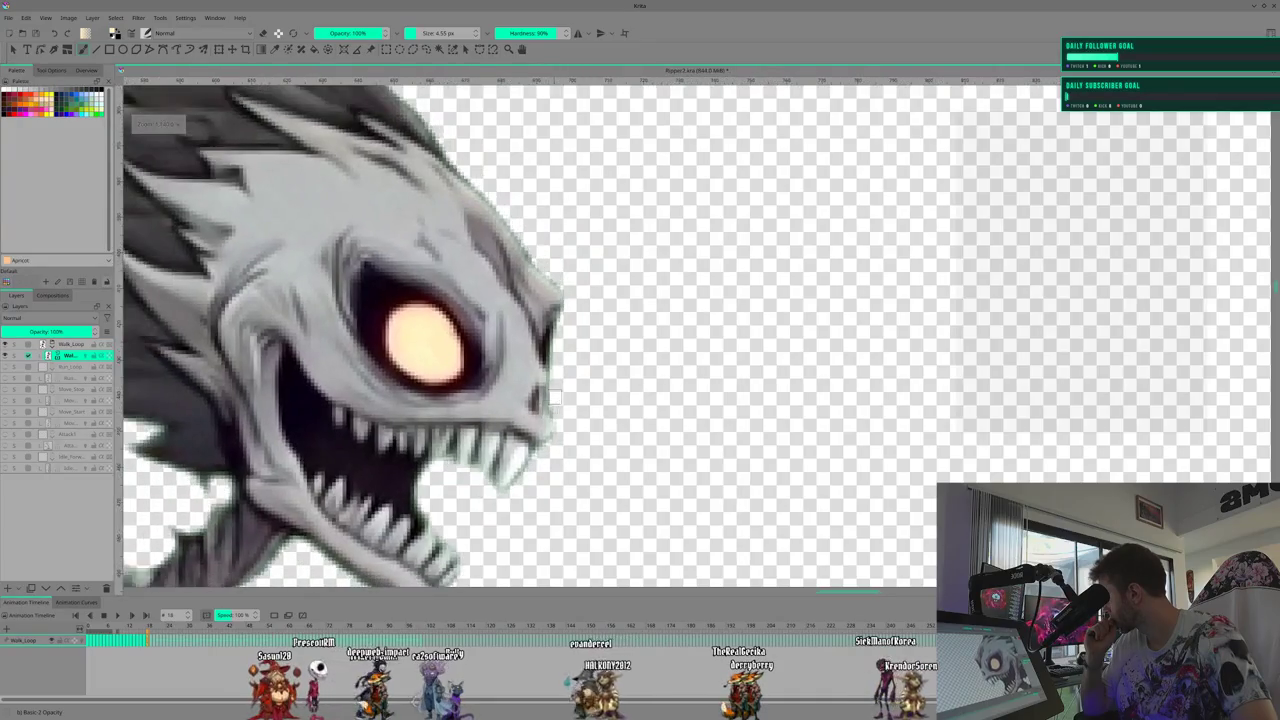
{"action": "scroll", "coordinate": [540, 390], "scroll_direction": "down", "scroll_amount": 1}
{"action": "scroll", "coordinate": [548, 398], "scroll_direction": "down", "scroll_amount": 1}
{"action": "scroll", "coordinate": [558, 407], "scroll_direction": "down", "scroll_amount": 1}
{"action": "scroll", "coordinate": [558, 407], "scroll_direction": "down", "scroll_amount": 2}
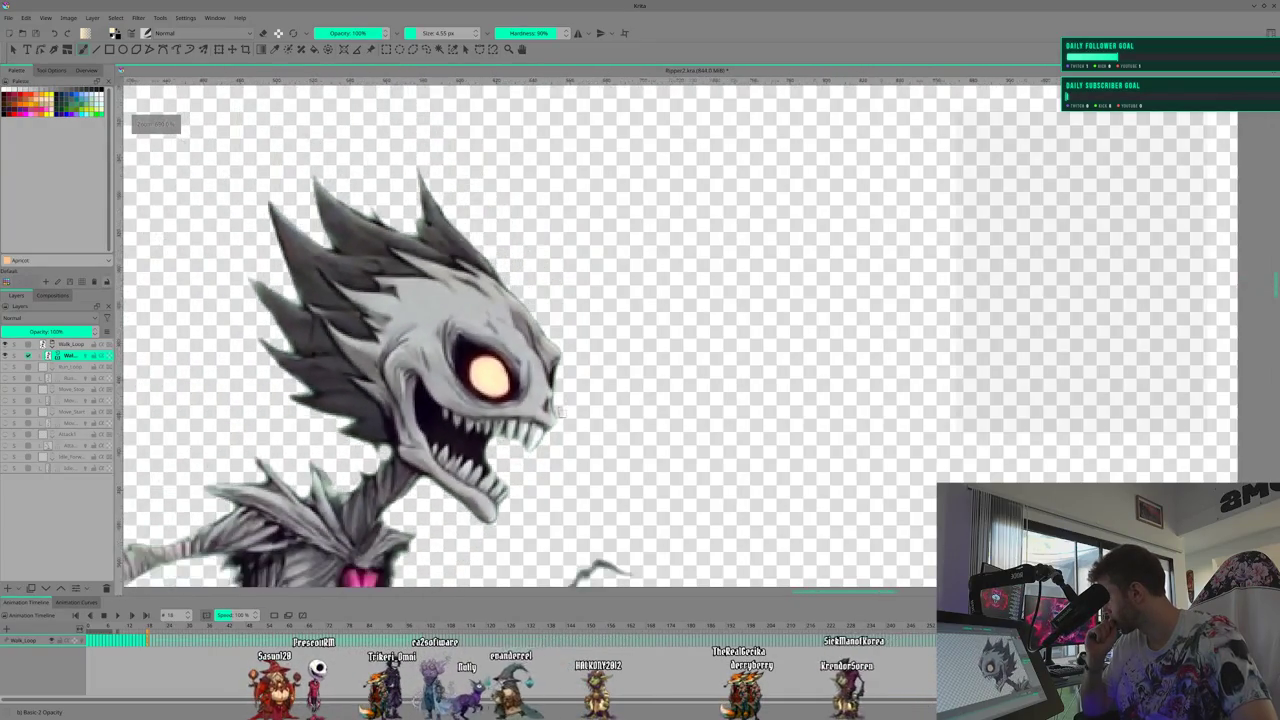
{"action": "scroll", "coordinate": [590, 390], "scroll_direction": "down", "scroll_amount": 1}
{"action": "scroll", "coordinate": [630, 370], "scroll_direction": "down", "scroll_amount": 1}
{"action": "scroll", "coordinate": [670, 352], "scroll_direction": "down", "scroll_amount": 1}
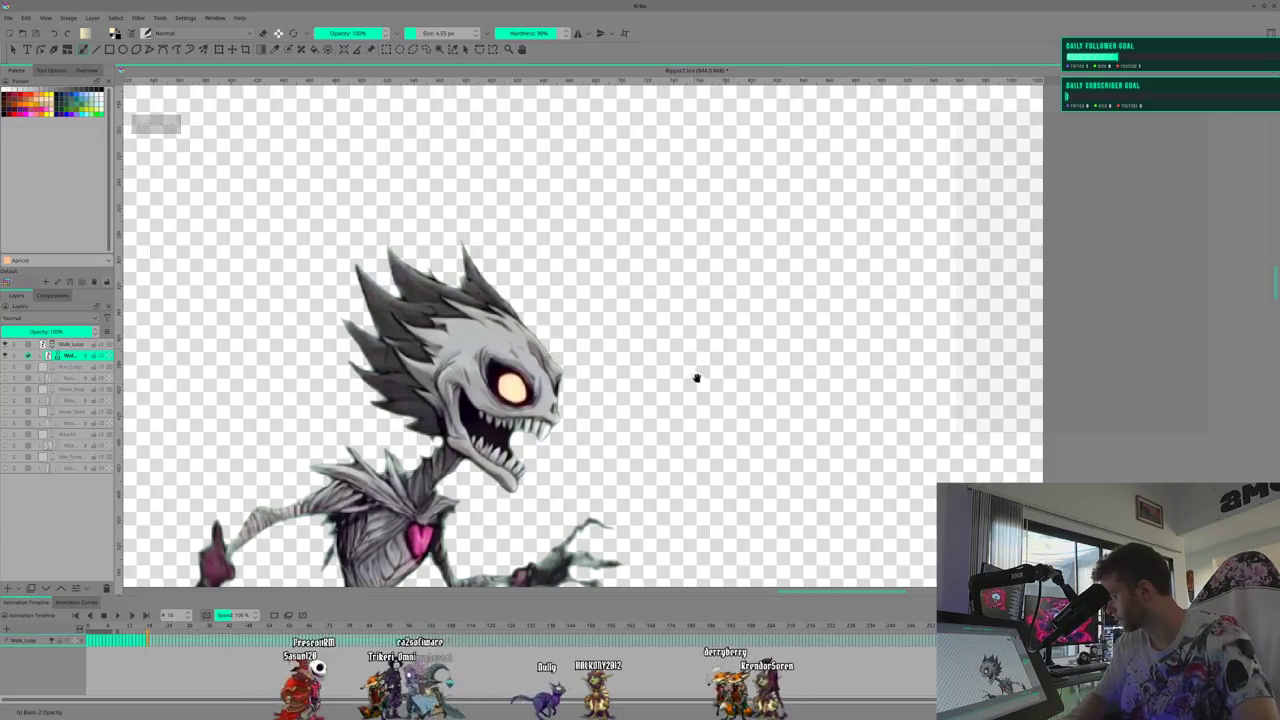
{"action": "scroll", "coordinate": [690, 362], "scroll_direction": "down", "scroll_amount": 1}
{"action": "scroll", "coordinate": [574, 160], "scroll_direction": "down", "scroll_amount": 1}
{"action": "scroll", "coordinate": [566, 347], "scroll_direction": "down", "scroll_amount": 1}
{"action": "scroll", "coordinate": [566, 347], "scroll_direction": "down", "scroll_amount": 1}
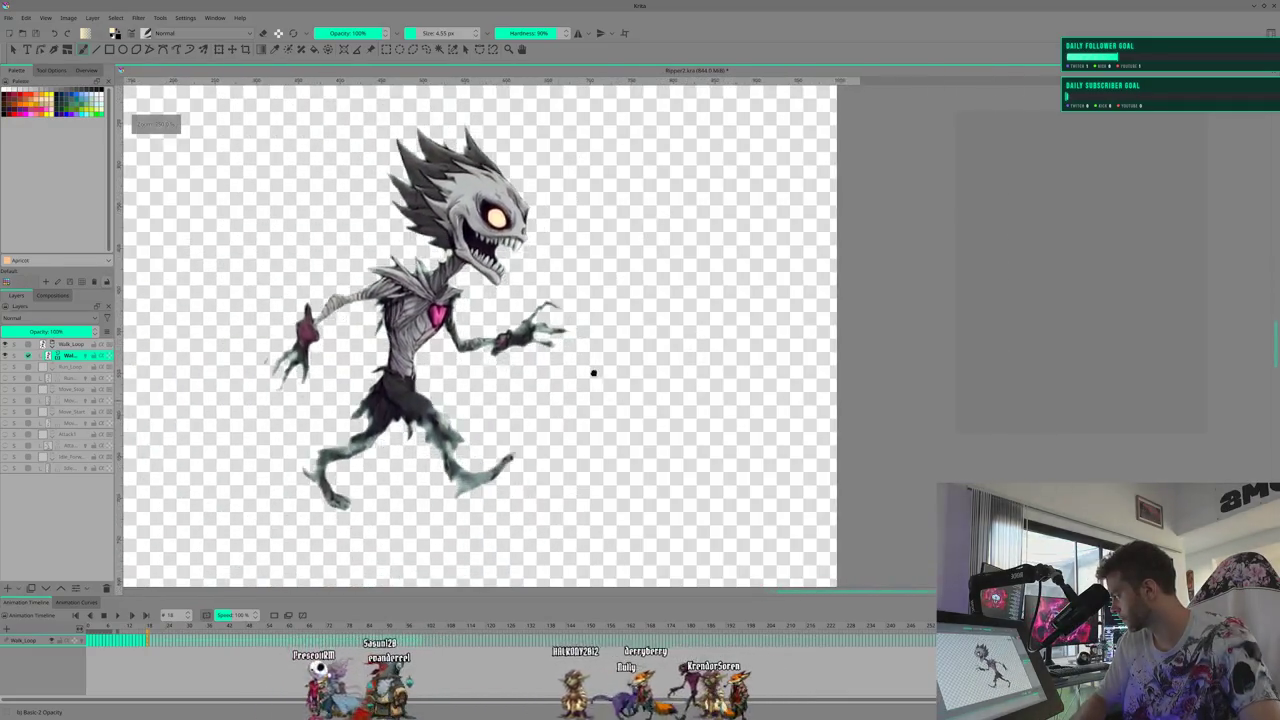
{"action": "scroll", "coordinate": [594, 371], "scroll_direction": "up", "scroll_amount": 1}
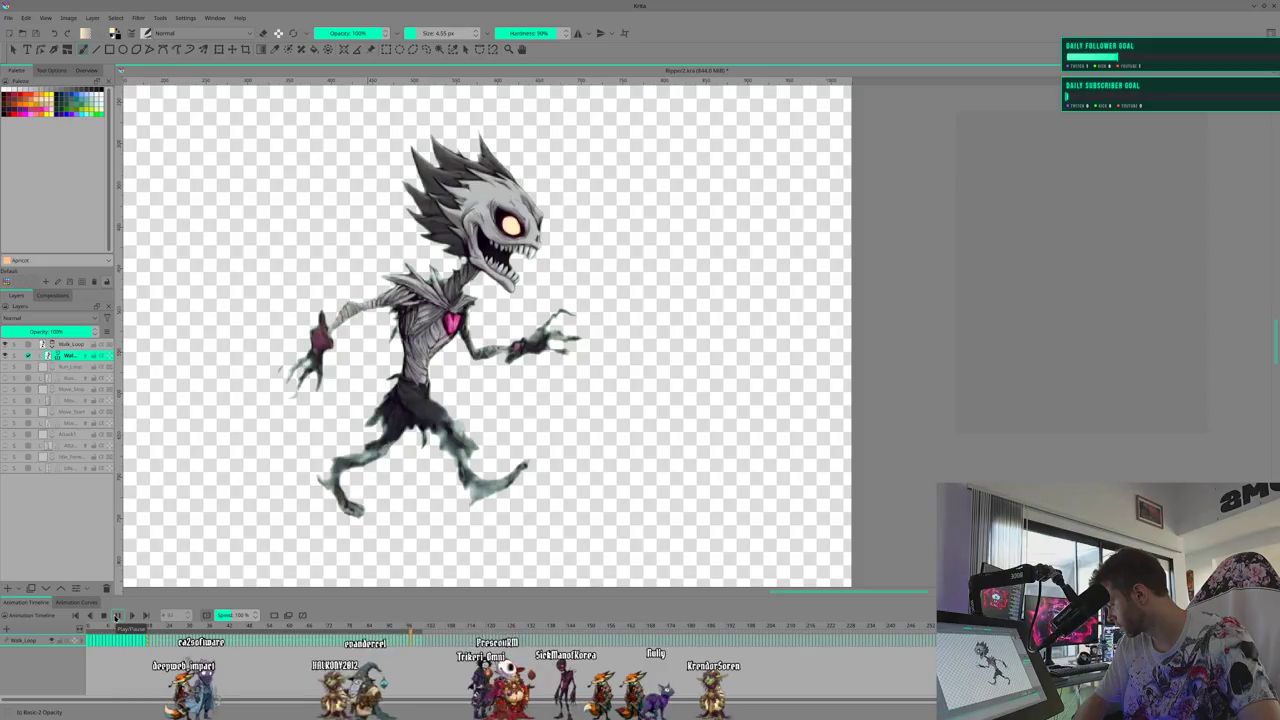
Play and stop the walk loop preview, returning to the start pose
{"action": "left_click", "coordinate": [117, 617]}
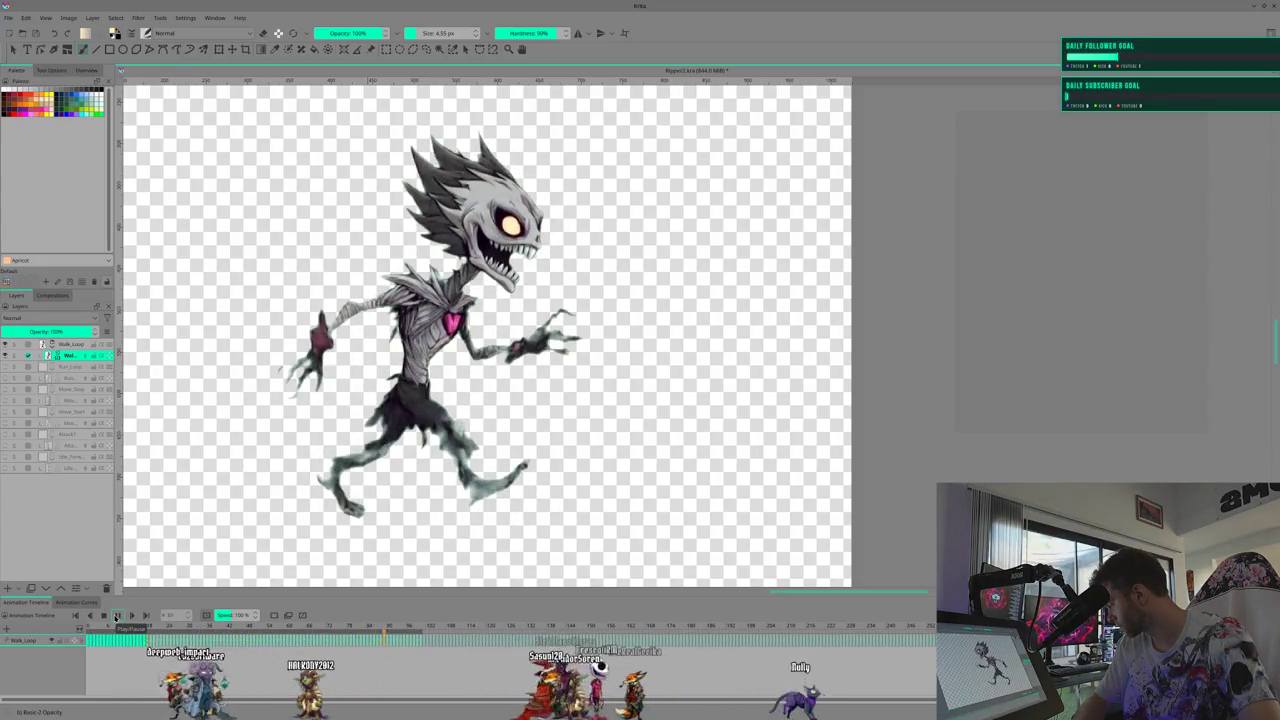
{"action": "left_click", "coordinate": [117, 617]}
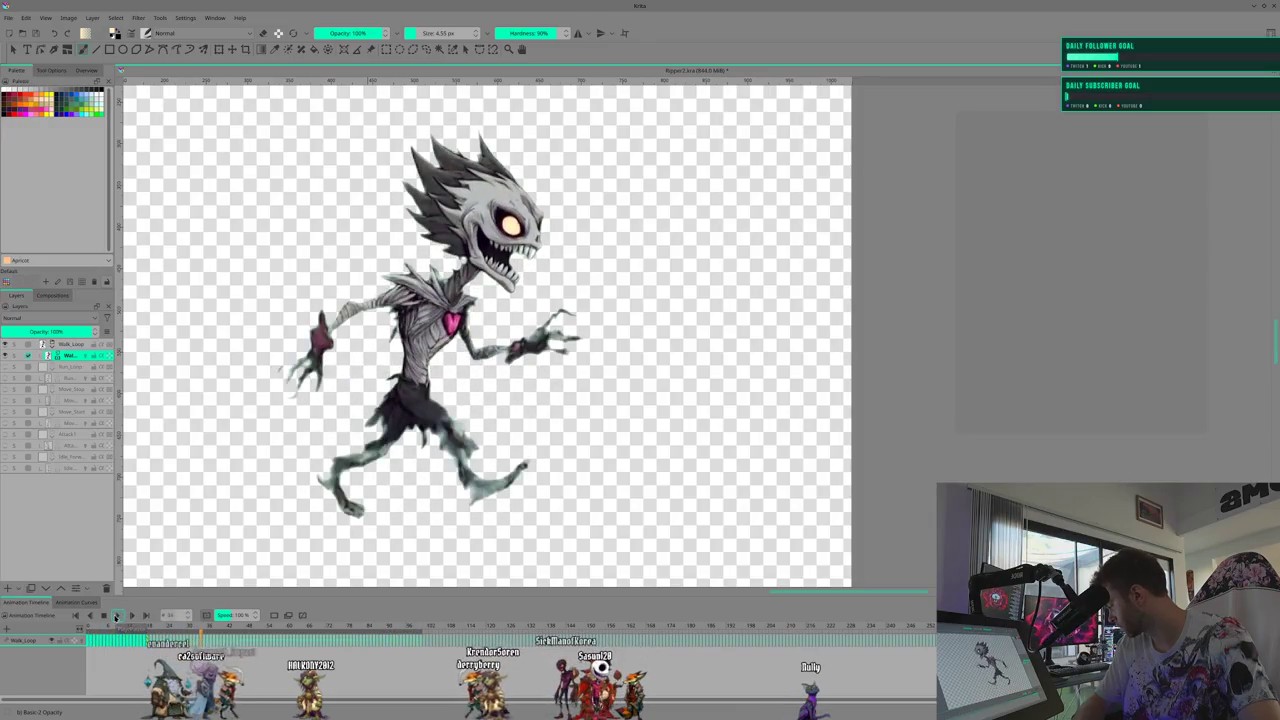
{"action": "left_click", "coordinate": [117, 617]}
{"action": "left_click", "coordinate": [102, 616]}
Select a range of early frames, then land on a mid-stride pose with arms pulled in
{"action": "left_click_drag", "start_coordinate": [101, 628], "coordinate": [155, 633]}
{"action": "left_click", "coordinate": [445, 637]}
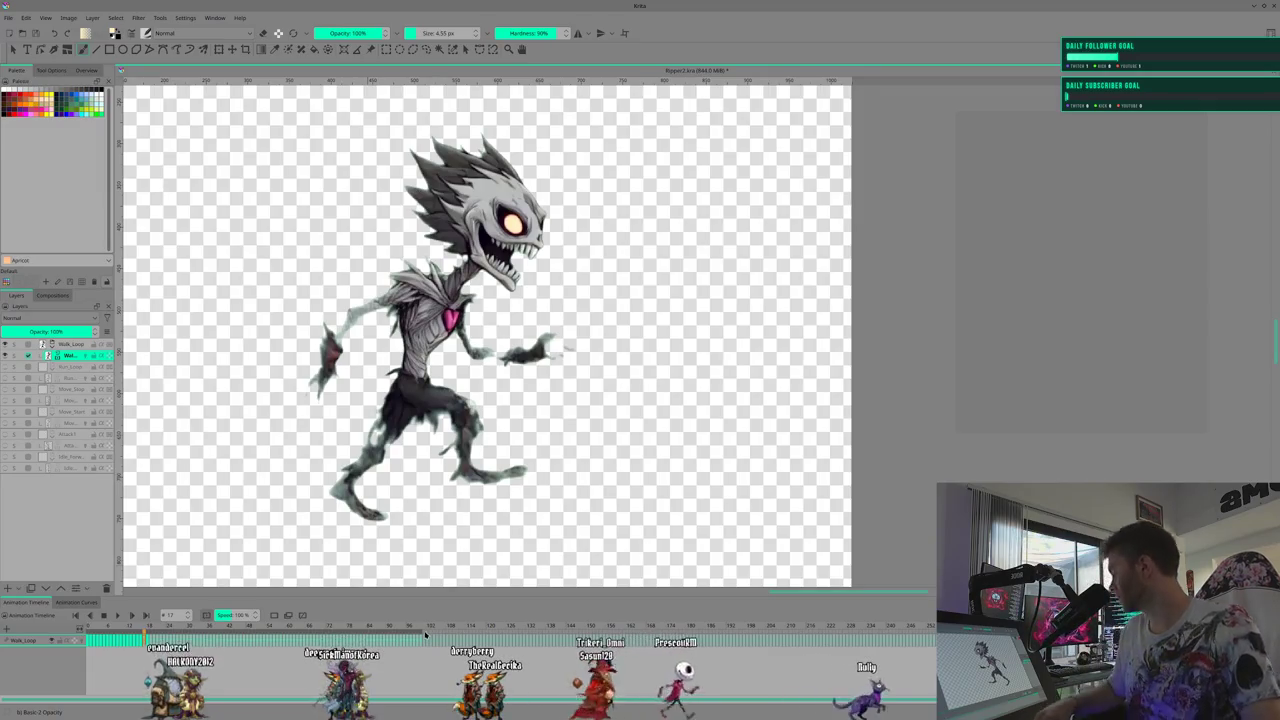
{"action": "left_click", "coordinate": [160, 636]}
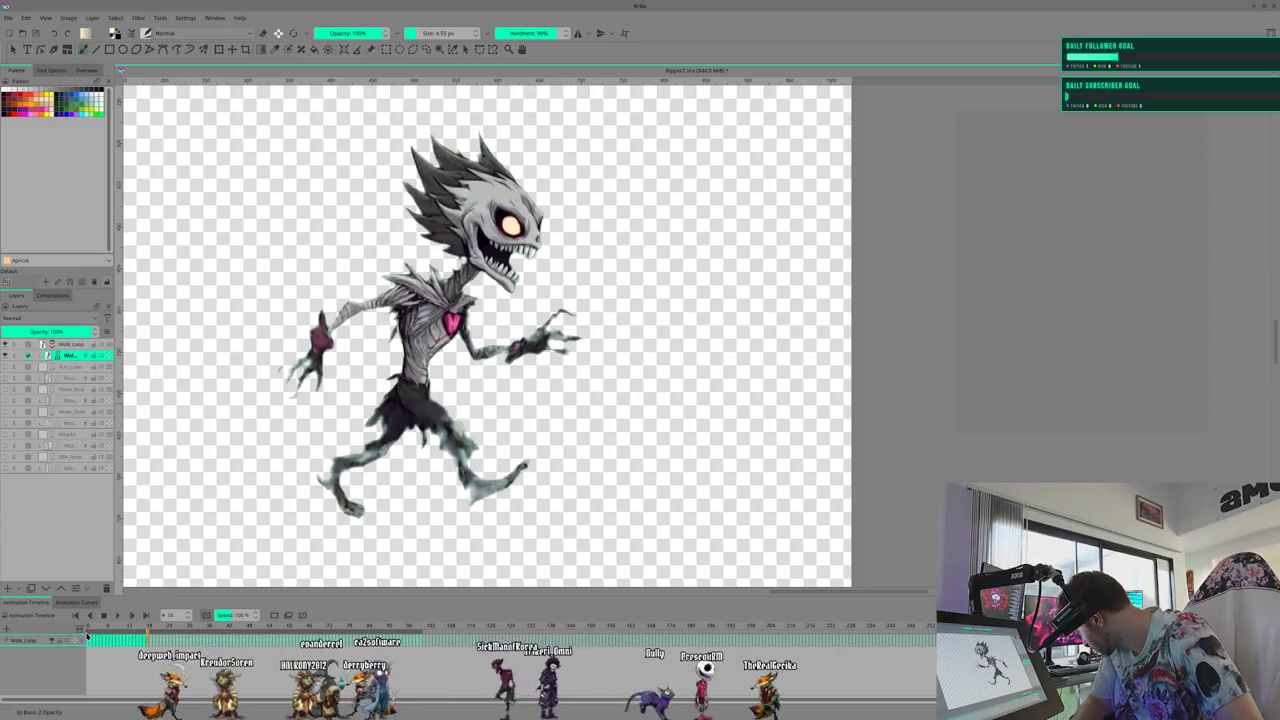
Scrub the Walk_Loop timeline back and forth to preview the walk cycle poses
{"action": "left_click", "coordinate": [143, 632]}
{"action": "left_click_drag", "start_coordinate": [143, 632], "coordinate": [88, 635]}
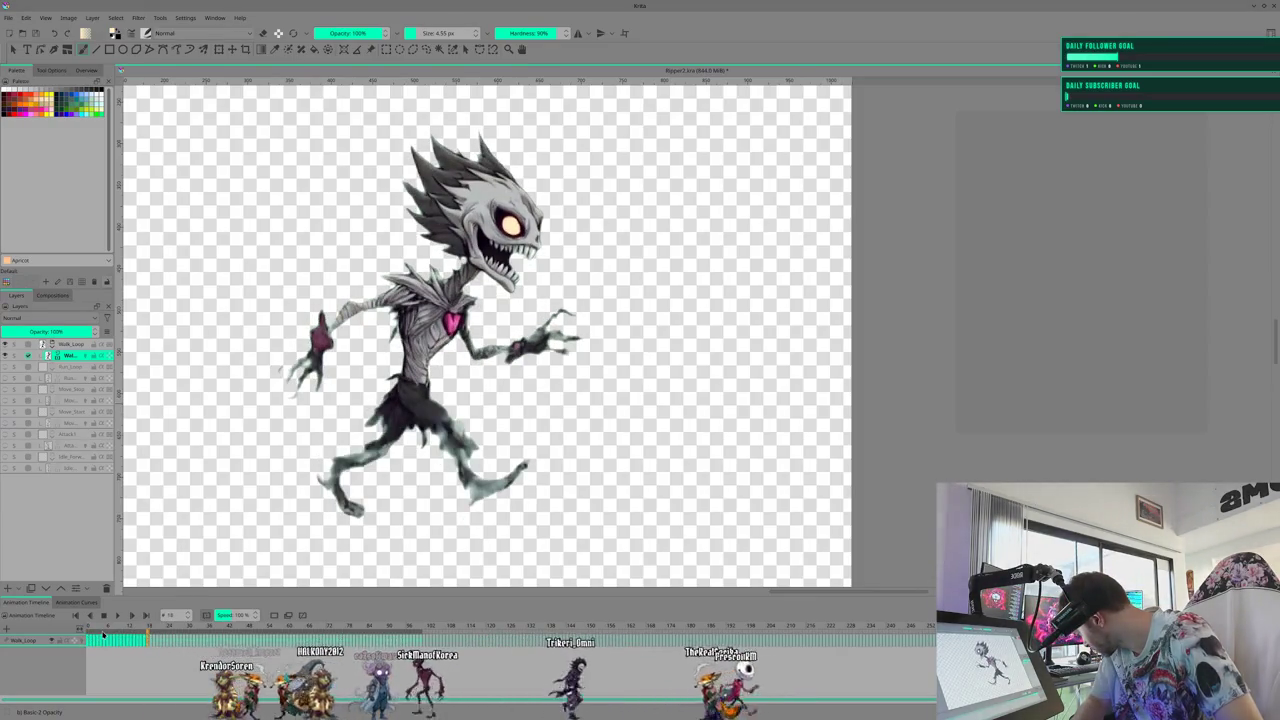
{"action": "mouse_move", "coordinate": [88, 635]}
{"action": "left_mouse_down"}
{"action": "mouse_move", "coordinate": [147, 636]}
{"action": "mouse_move", "coordinate": [89, 633]}
{"action": "left_mouse_up"}
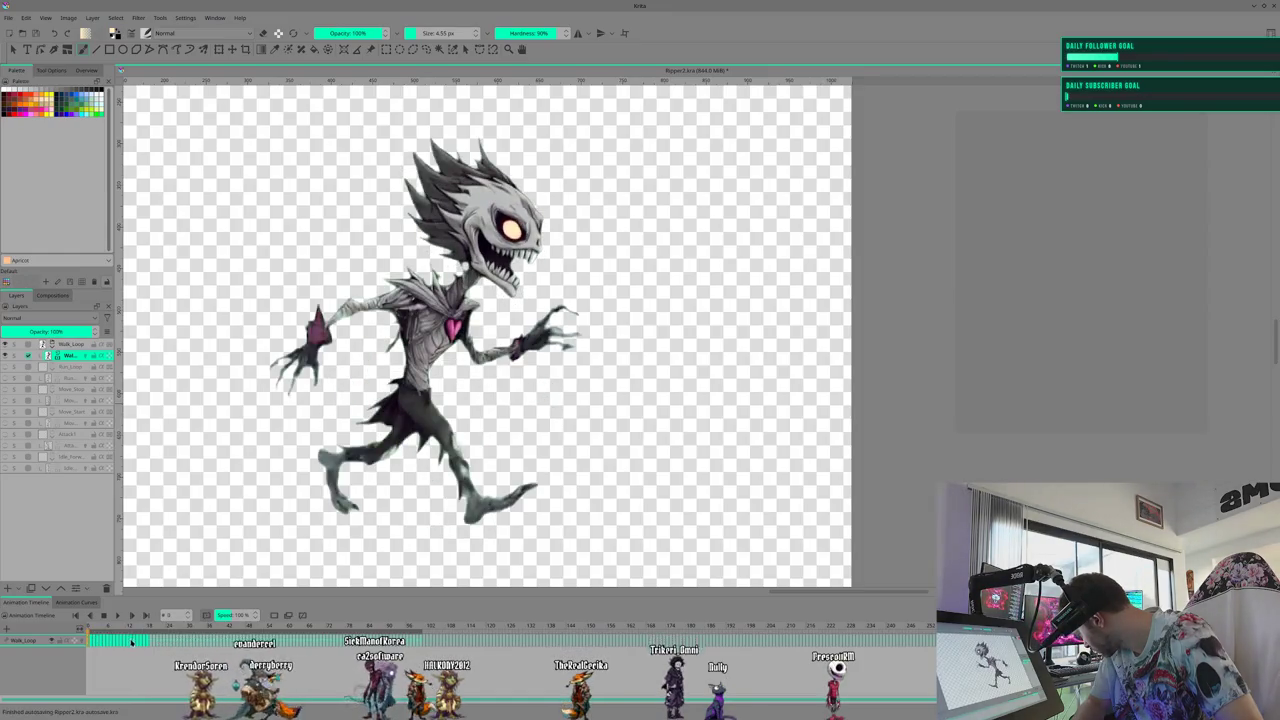
{"action": "left_click_drag", "start_coordinate": [147, 643], "coordinate": [148, 643]}
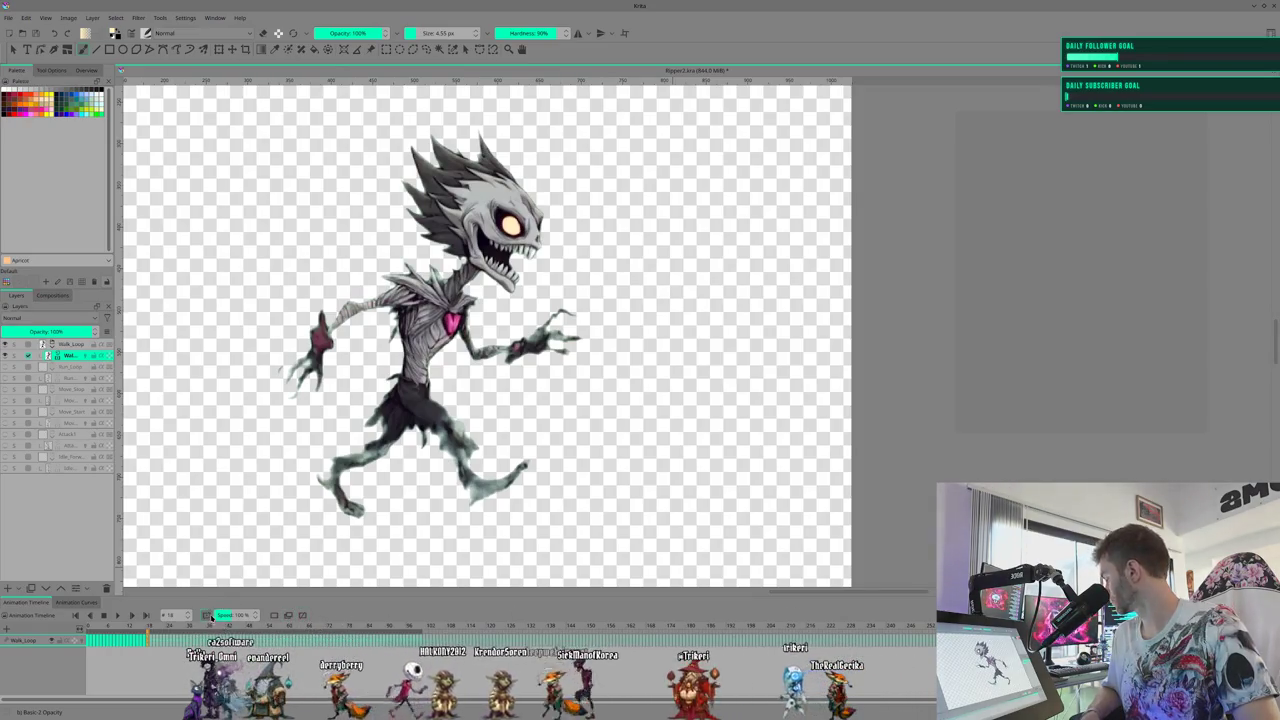
{"action": "left_click_drag", "start_coordinate": [129, 627], "coordinate": [116, 635]}
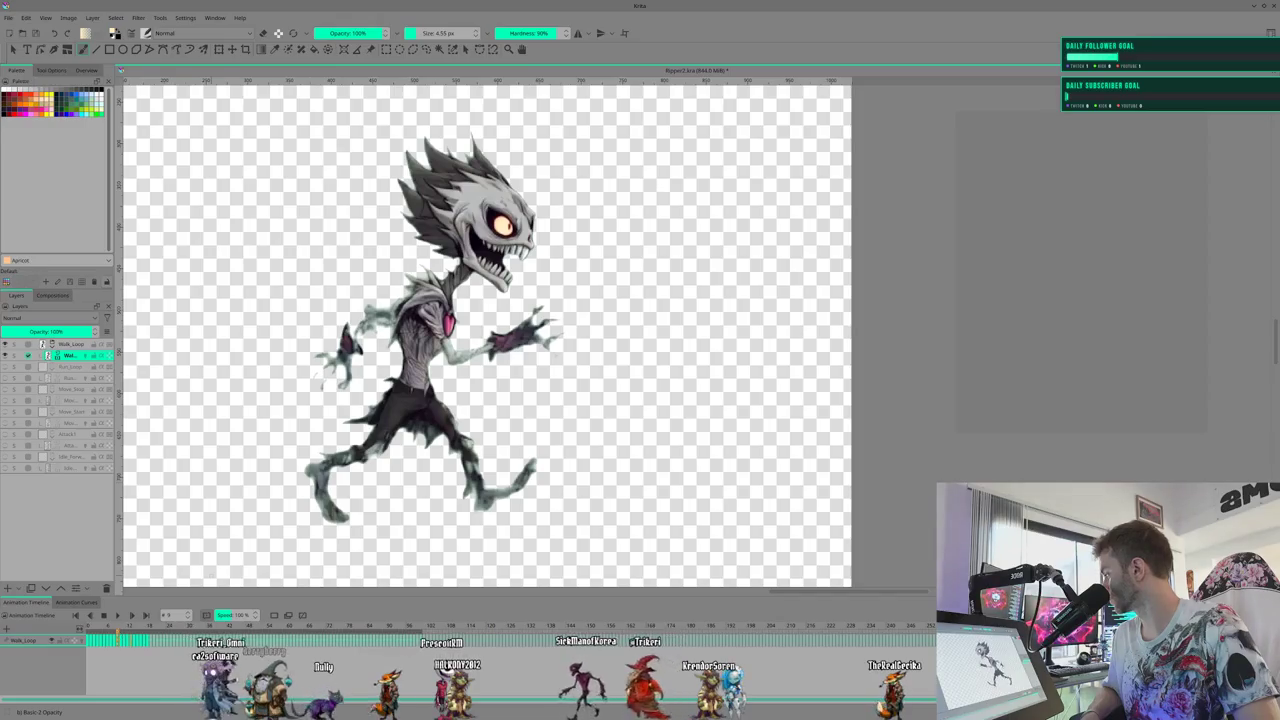
{"action": "scroll", "coordinate": [537, 173], "scroll_direction": "up", "scroll_amount": 3}
Zoom and pan onto the creature's head, eye and jaw, then step to the next frame
{"action": "scroll", "coordinate": [589, 296], "scroll_direction": "up", "scroll_amount": 1}
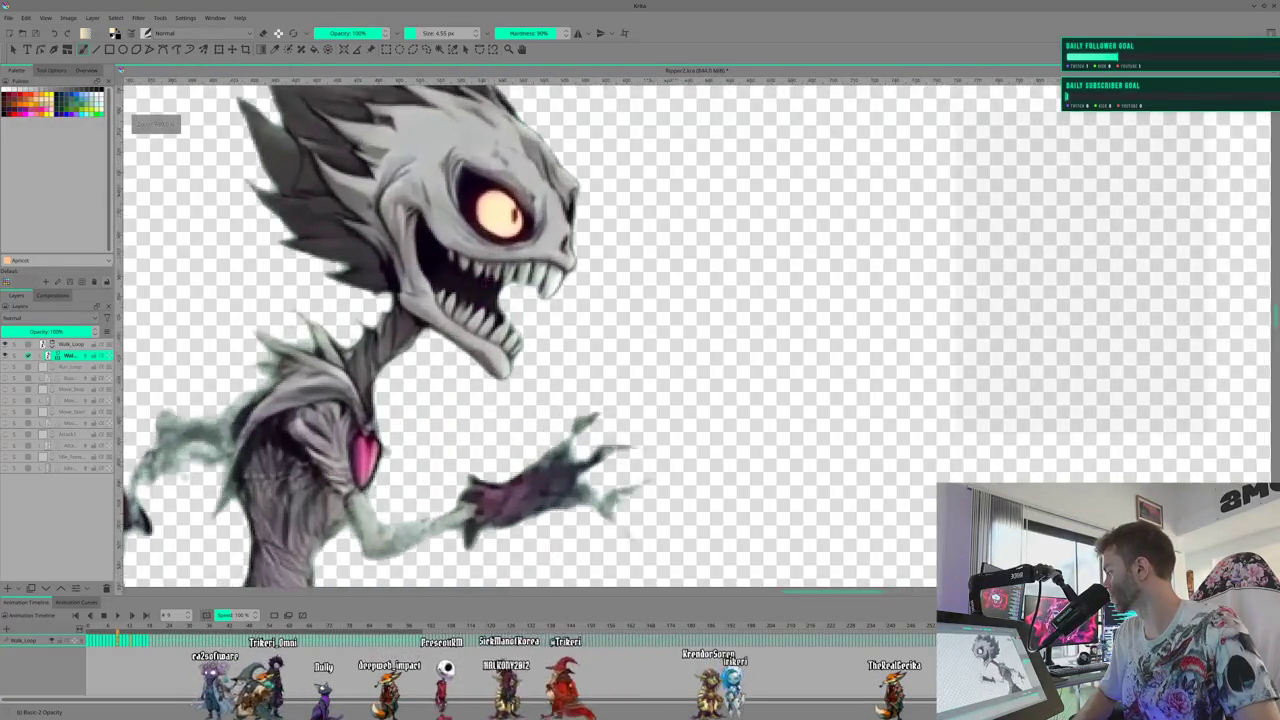
{"action": "scroll", "coordinate": [589, 296], "scroll_direction": "up", "scroll_amount": 1}
{"action": "scroll", "coordinate": [589, 296], "scroll_direction": "up", "scroll_amount": 1}
{"action": "scroll", "coordinate": [589, 296], "scroll_direction": "up", "scroll_amount": 1}
{"action": "left_click_drag", "start_coordinate": [589, 296], "coordinate": [631, 486]}
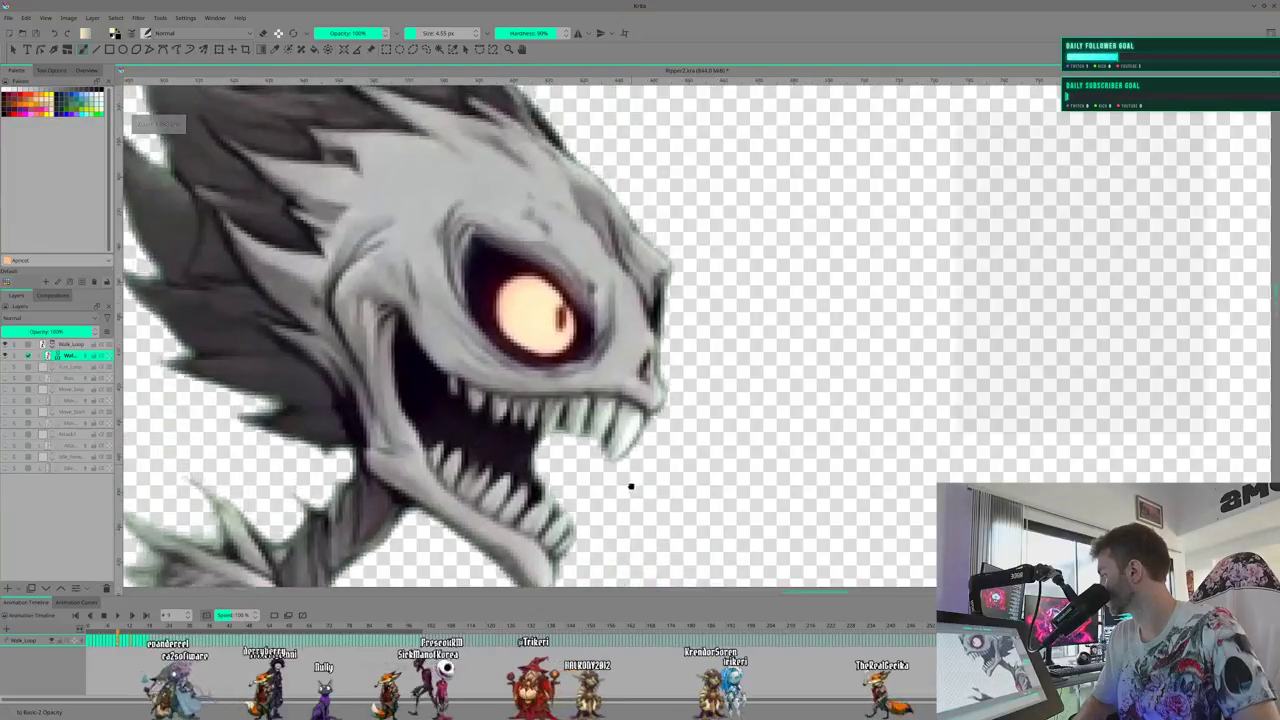
{"action": "scroll", "coordinate": [525, 300], "scroll_direction": "up", "scroll_amount": 1}
{"action": "scroll", "coordinate": [525, 300], "scroll_direction": "up", "scroll_amount": 1}
{"action": "scroll", "coordinate": [525, 300], "scroll_direction": "up", "scroll_amount": 1}
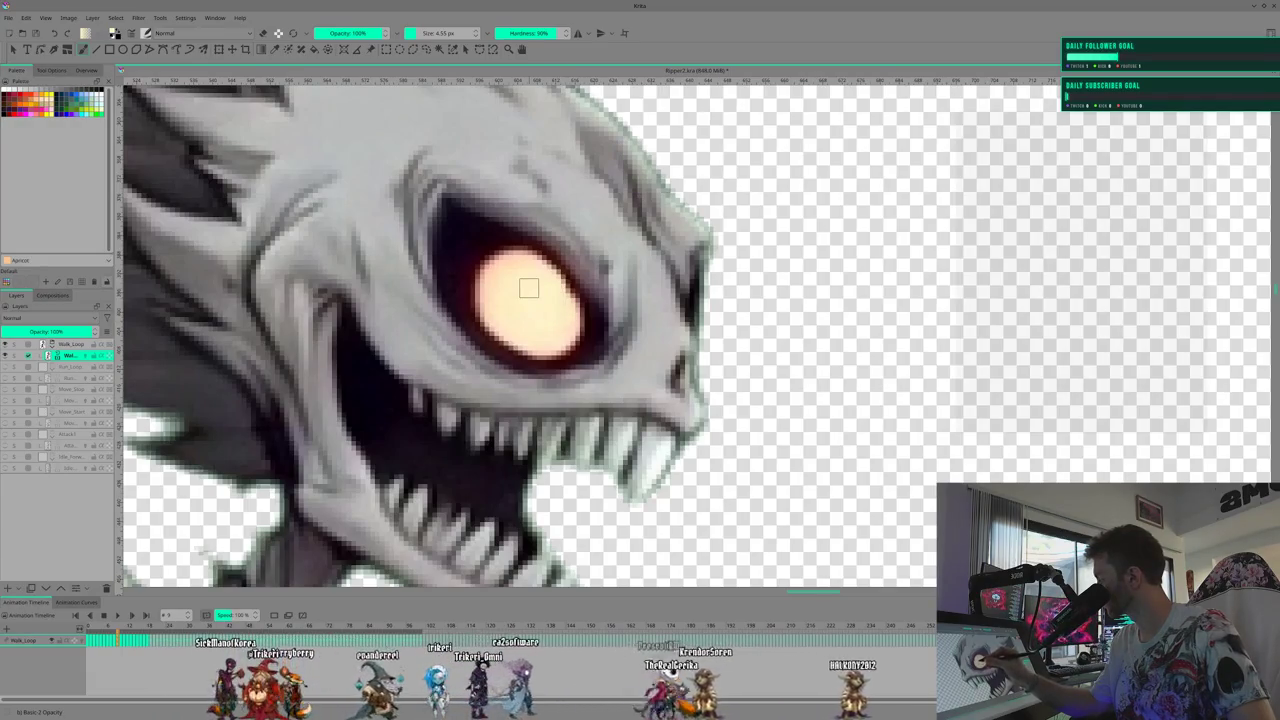
{"action": "key", "text": "Right"}
{"action": "key", "text": "Right"}
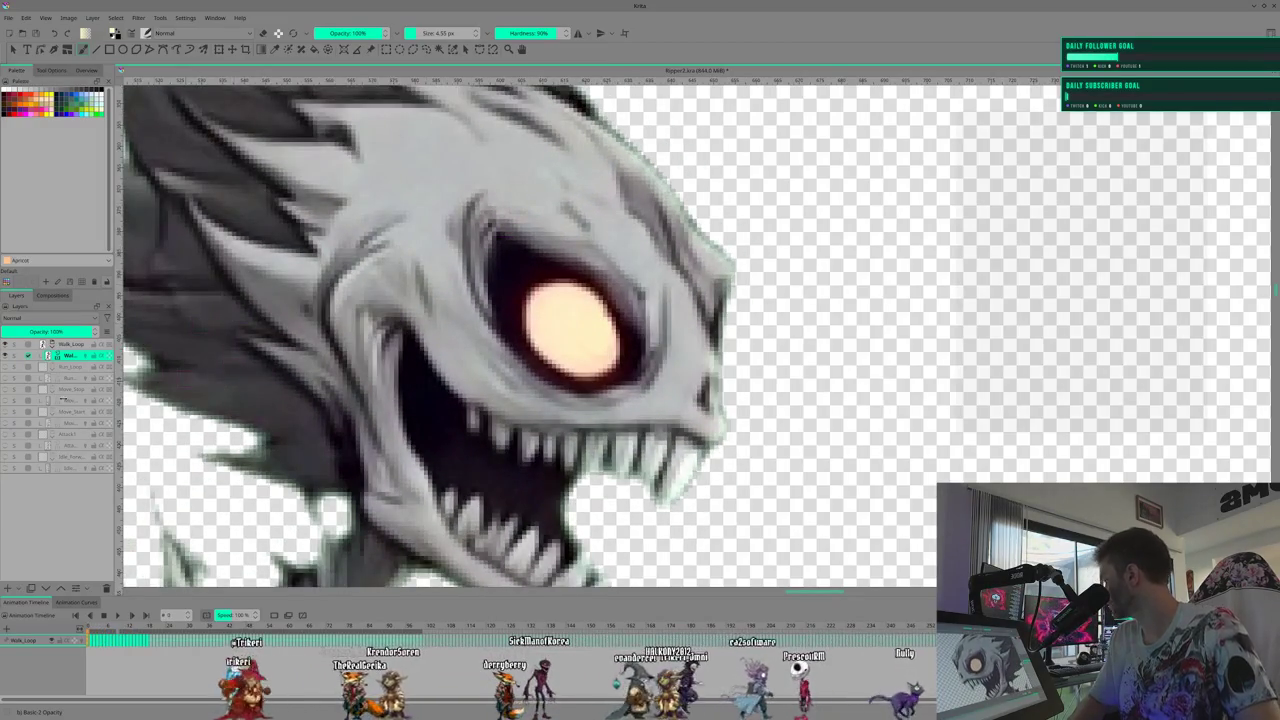
Show the Run_Loop layer and hide the Walk_Loop layer above it
{"action": "left_click", "coordinate": [7, 367]}
{"action": "left_click", "coordinate": [5, 355]}
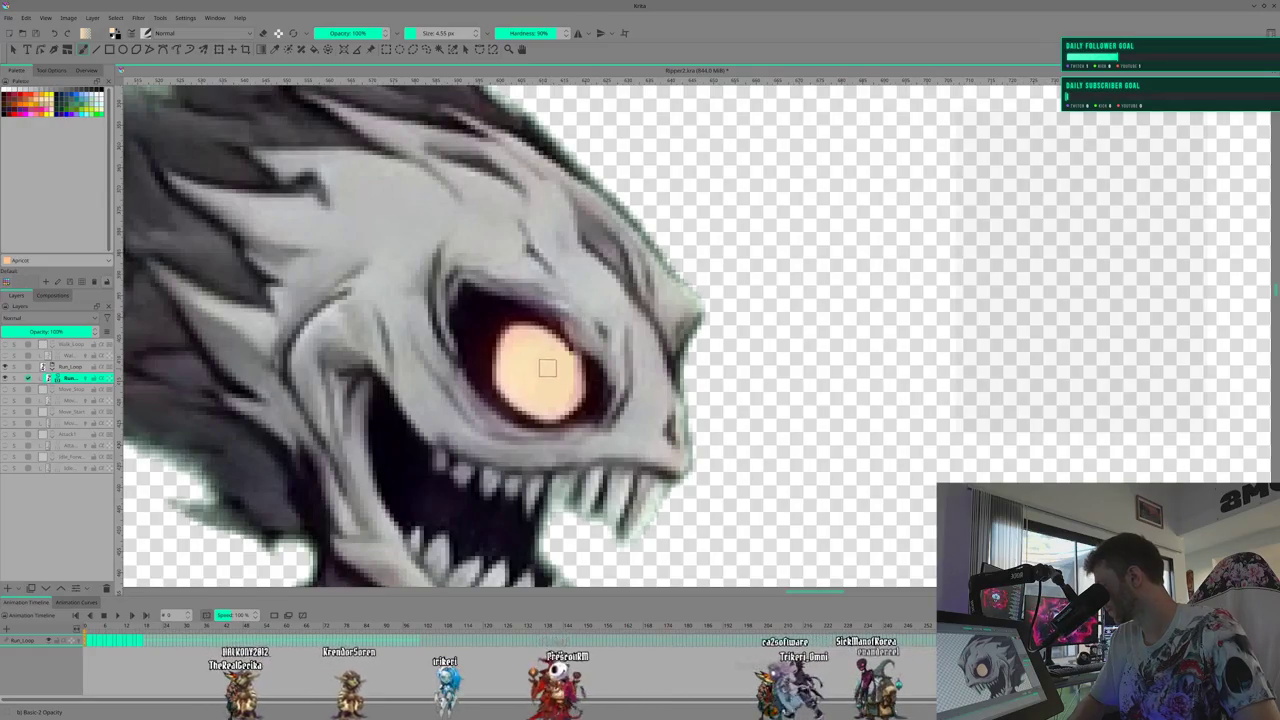
{"action": "key", "text": "Right"}
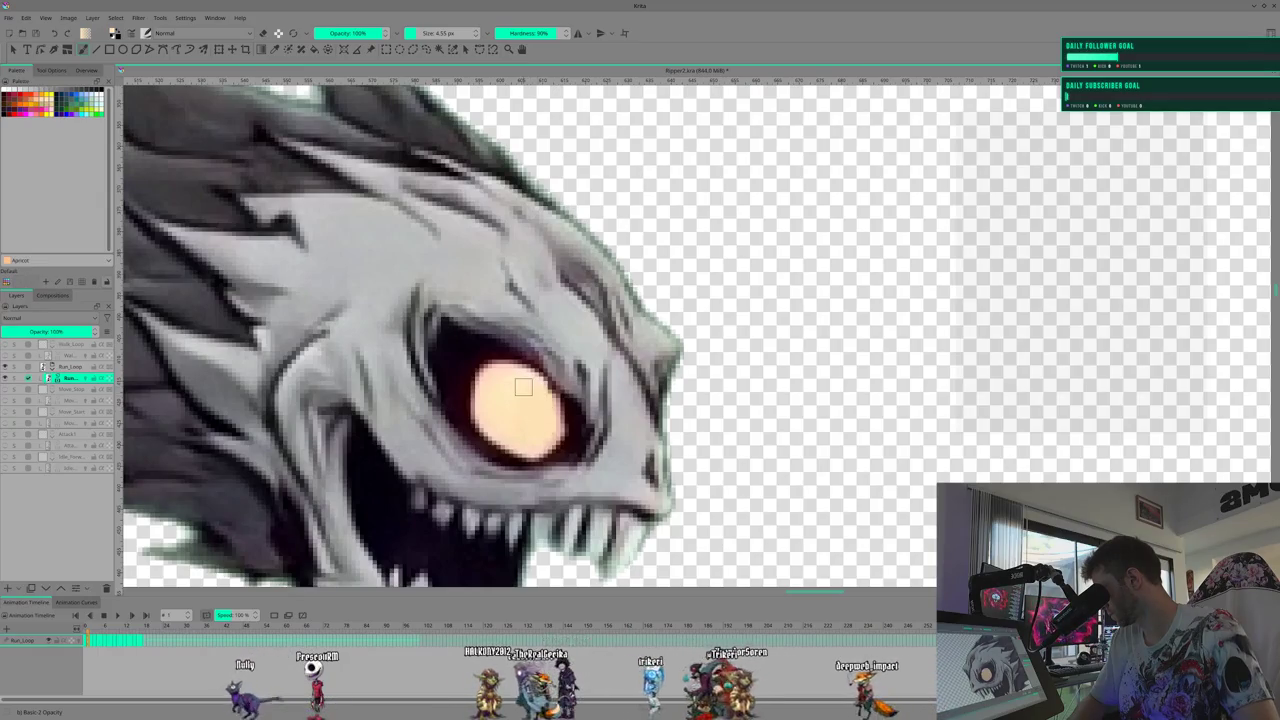
{"action": "key", "text": "Right"}
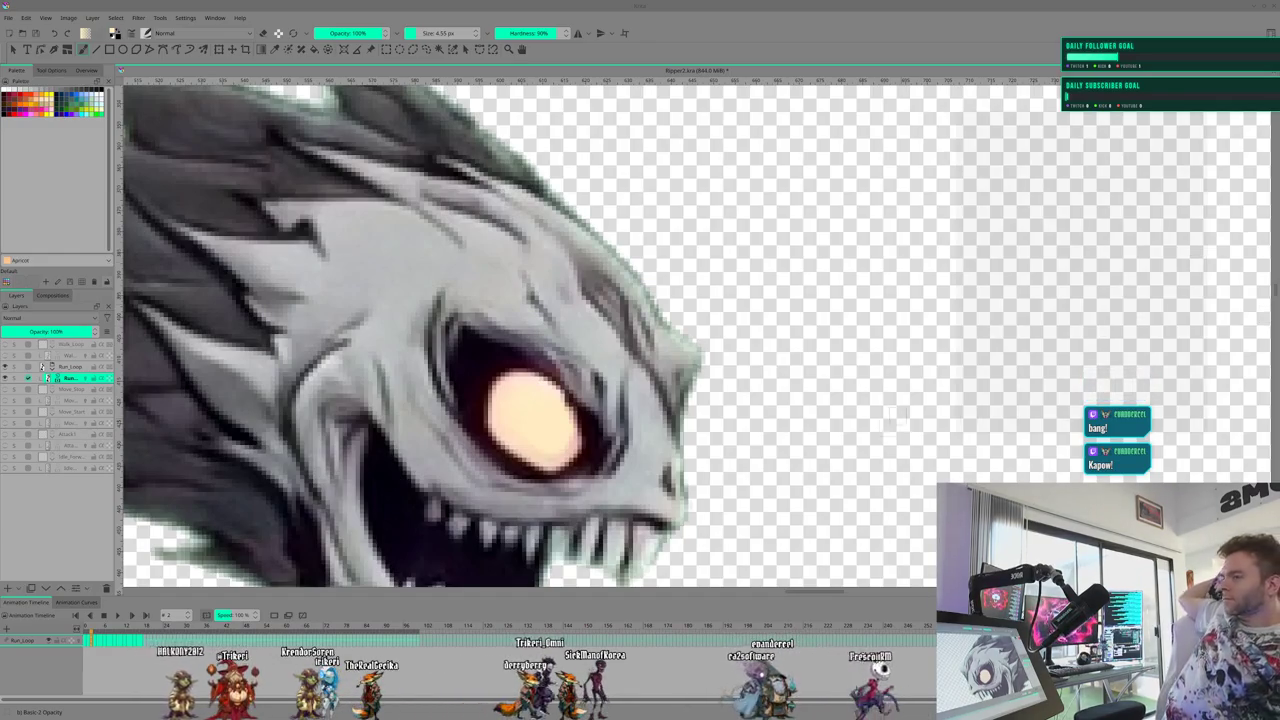
Set the run loop playback range from the first frame to frame 17, then return to frame 0
{"action": "key", "text": "space"}
{"action": "right_click", "coordinate": [85, 634]}
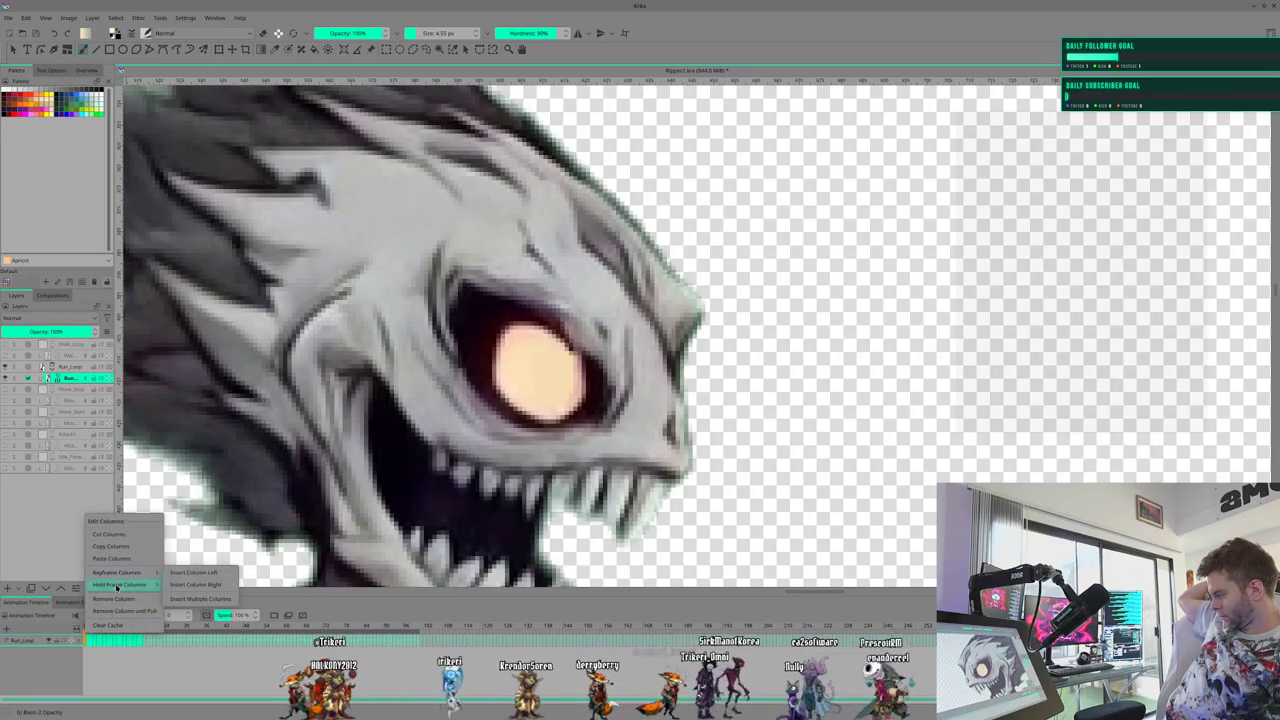
{"action": "mouse_move", "coordinate": [120, 585]}
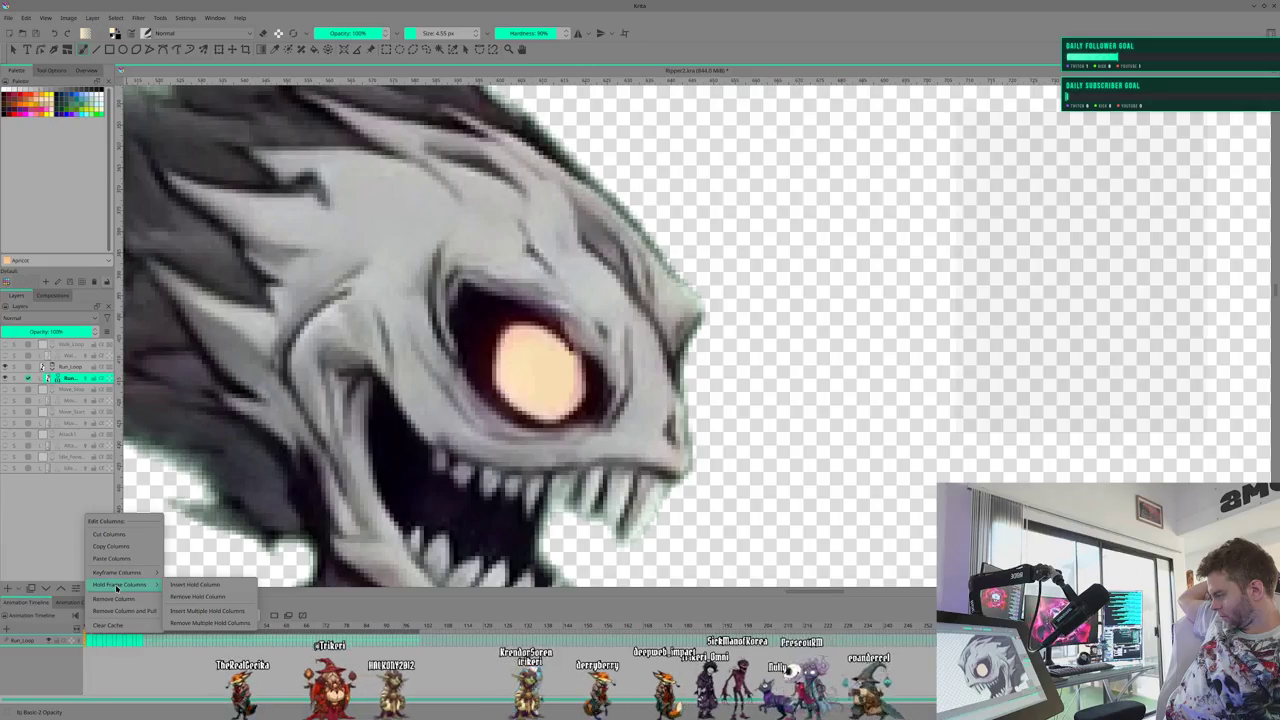
{"action": "left_click", "coordinate": [103, 656]}
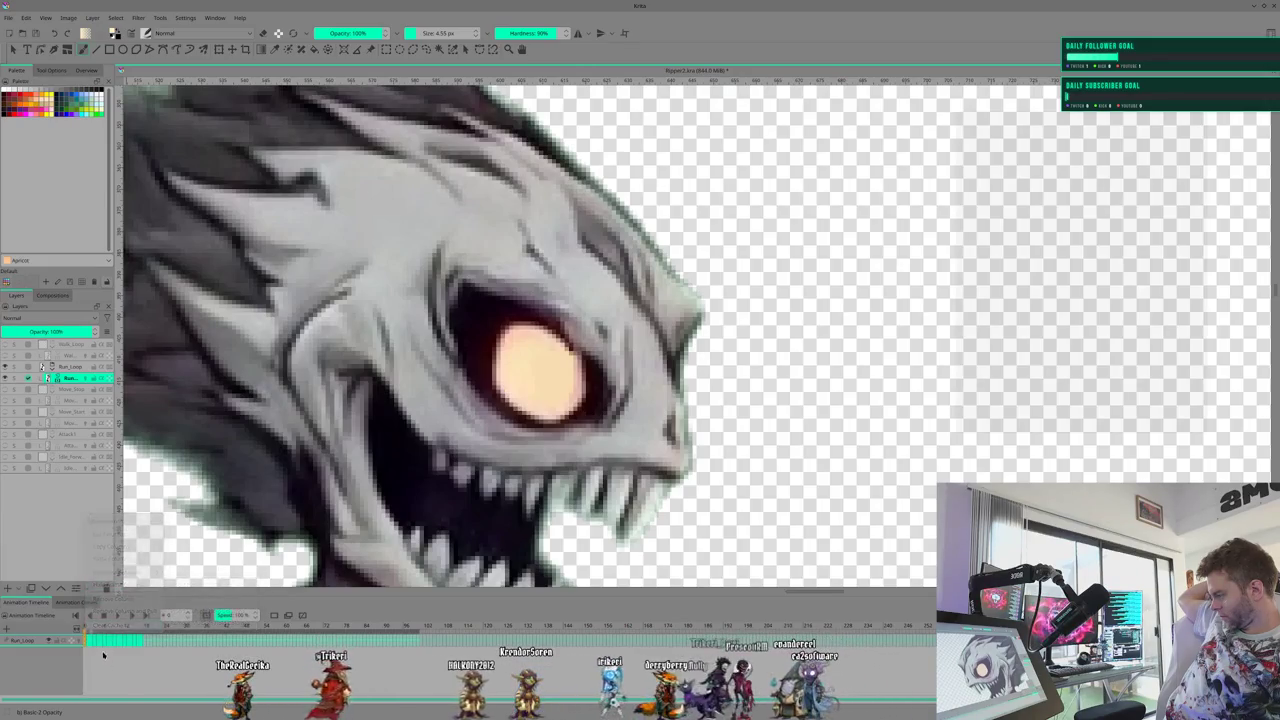
{"action": "right_click", "coordinate": [85, 641]}
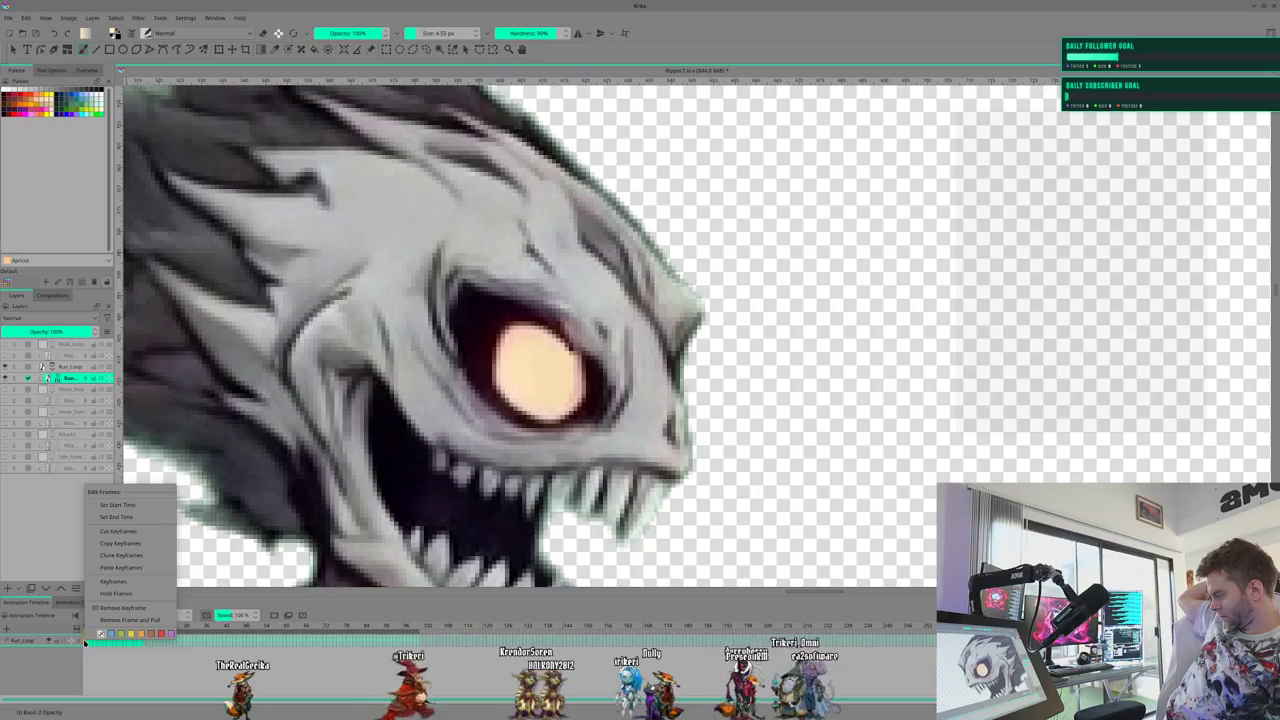
{"action": "left_click", "coordinate": [117, 505]}
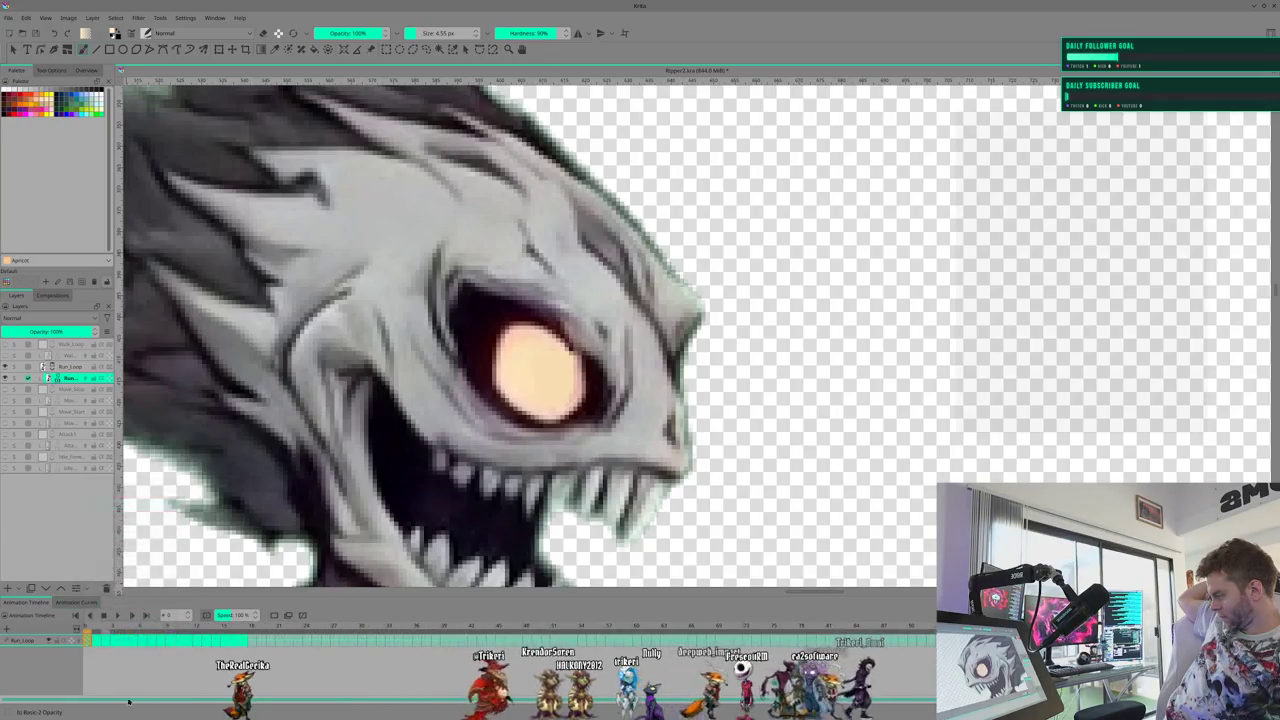
{"action": "left_click", "coordinate": [241, 642]}
{"action": "right_click", "coordinate": [241, 642]}
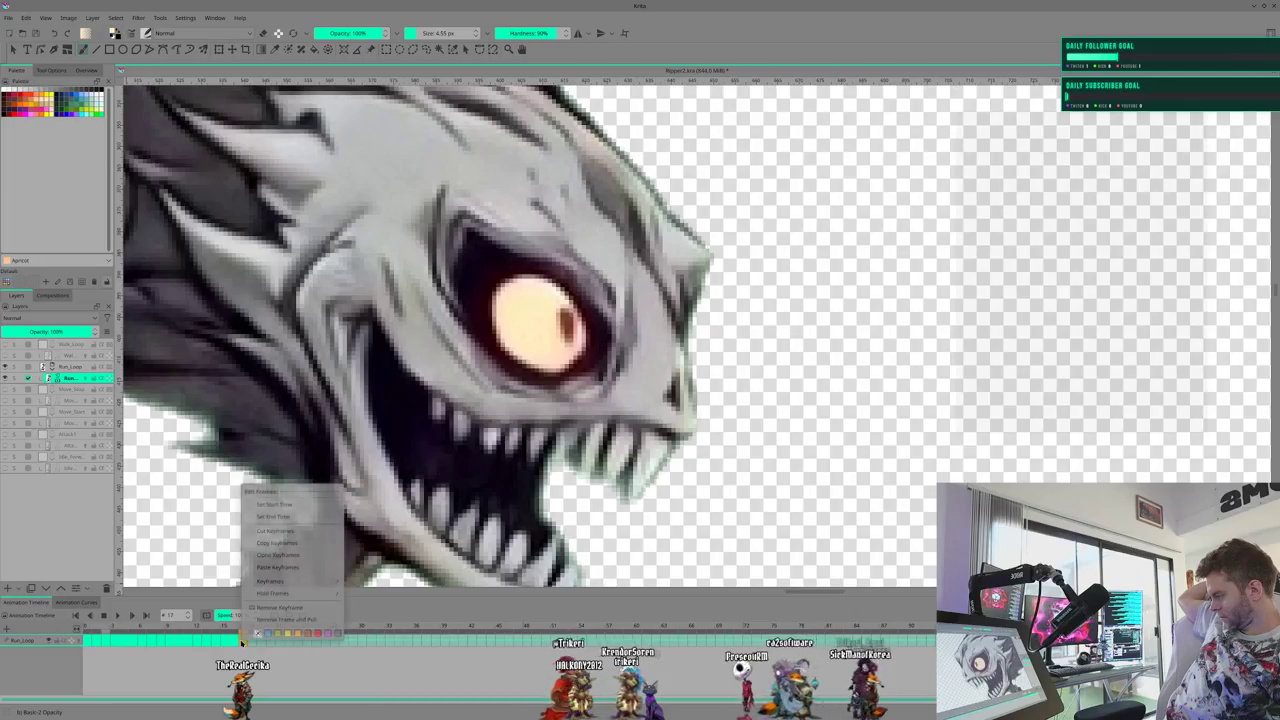
{"action": "left_click", "coordinate": [288, 516]}
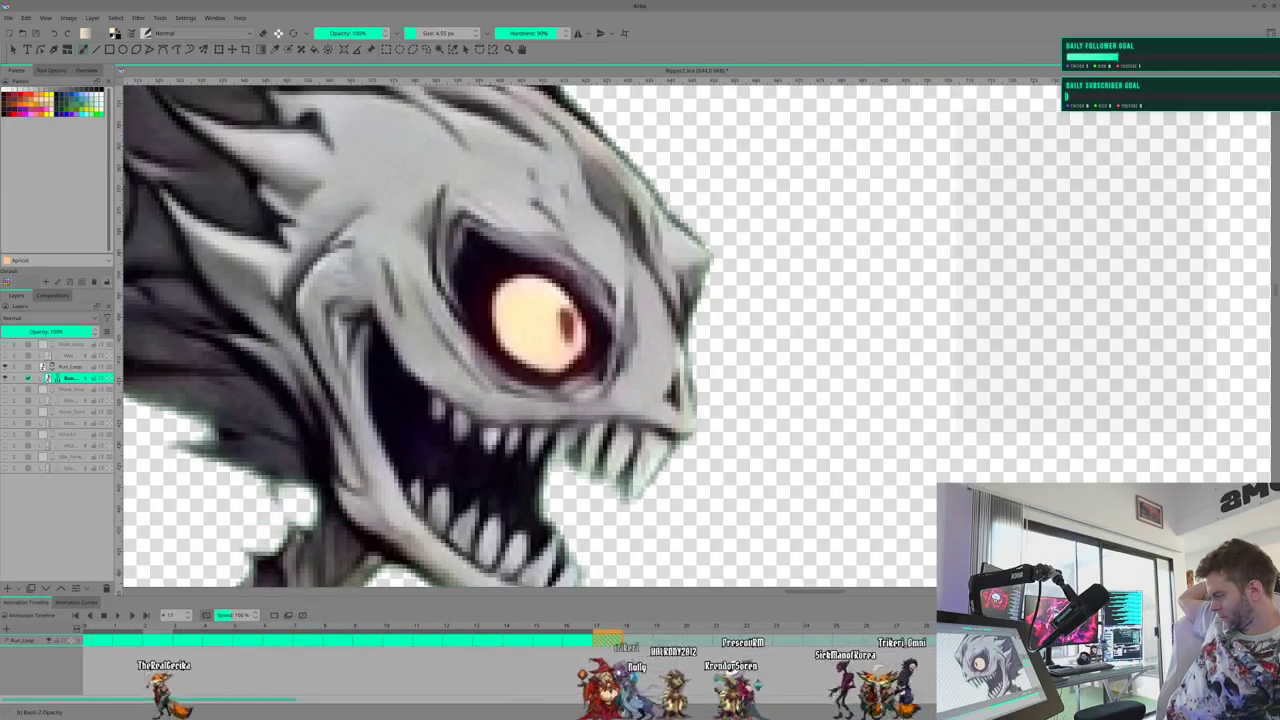
{"action": "left_click", "coordinate": [105, 640]}
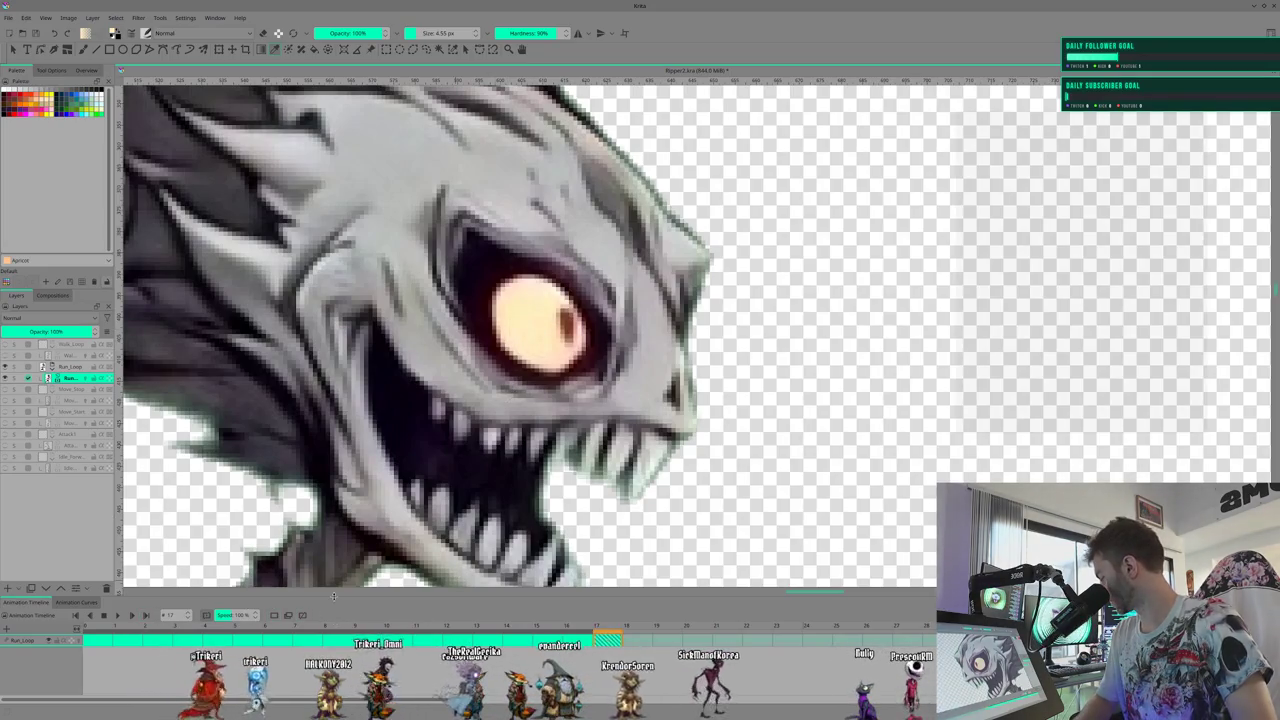
{"action": "left_click", "coordinate": [278, 632]}
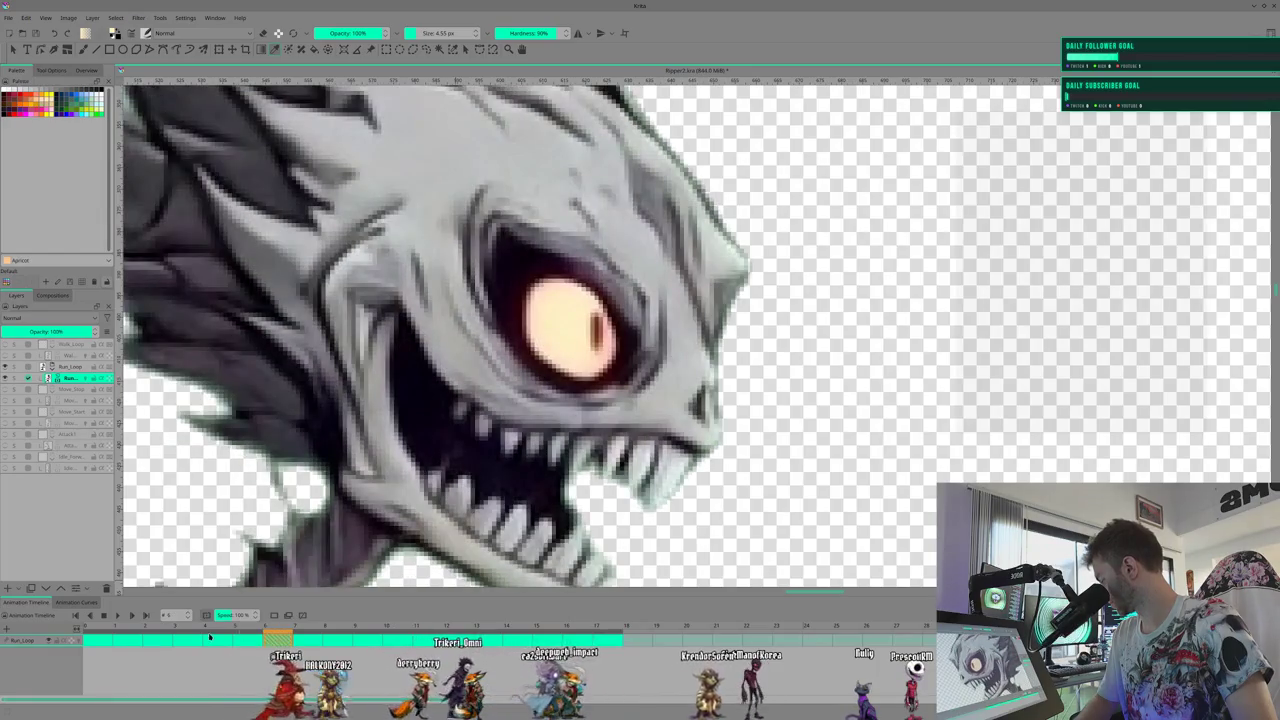
{"action": "left_click", "coordinate": [117, 615]}
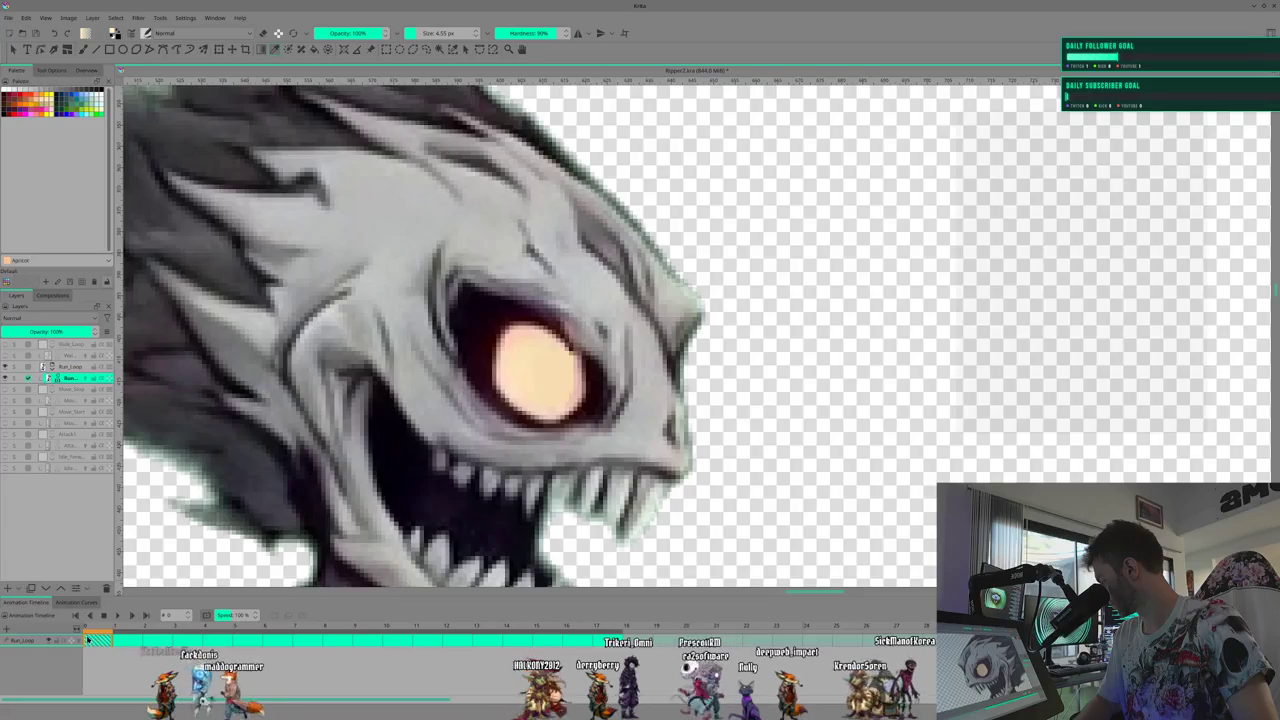
{"action": "left_click", "coordinate": [117, 616]}
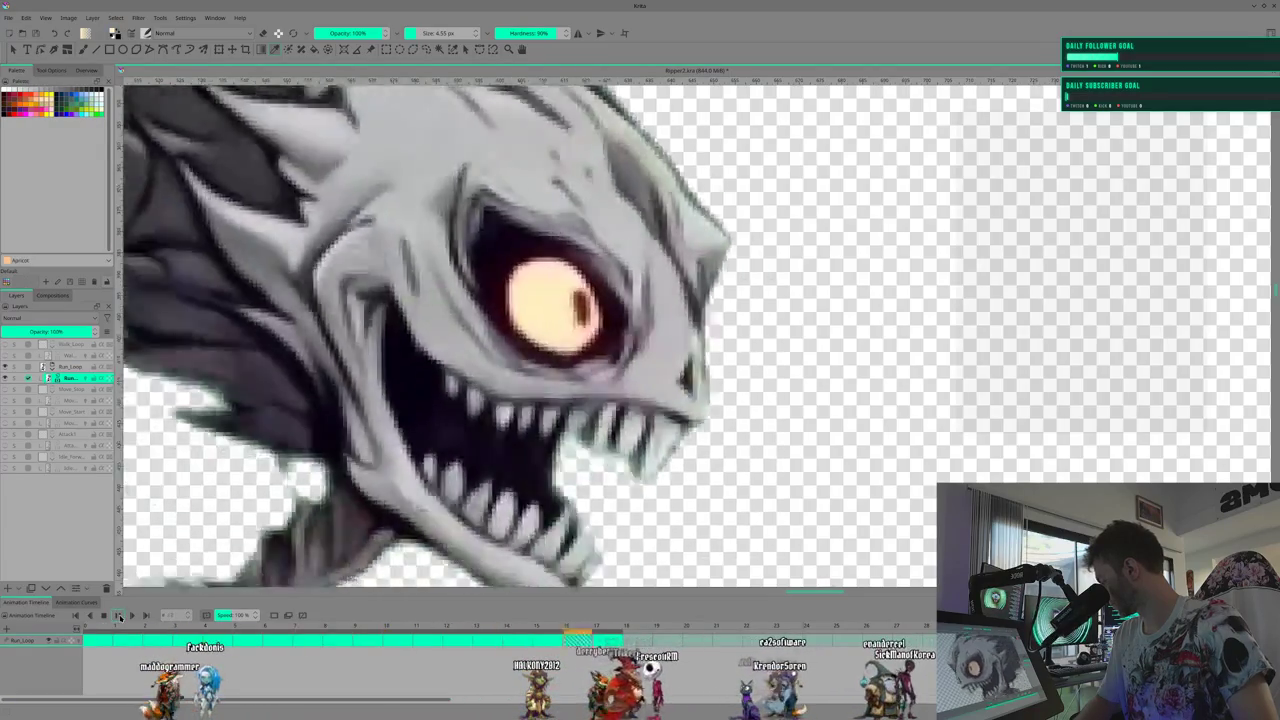
{"action": "left_click", "coordinate": [117, 616]}
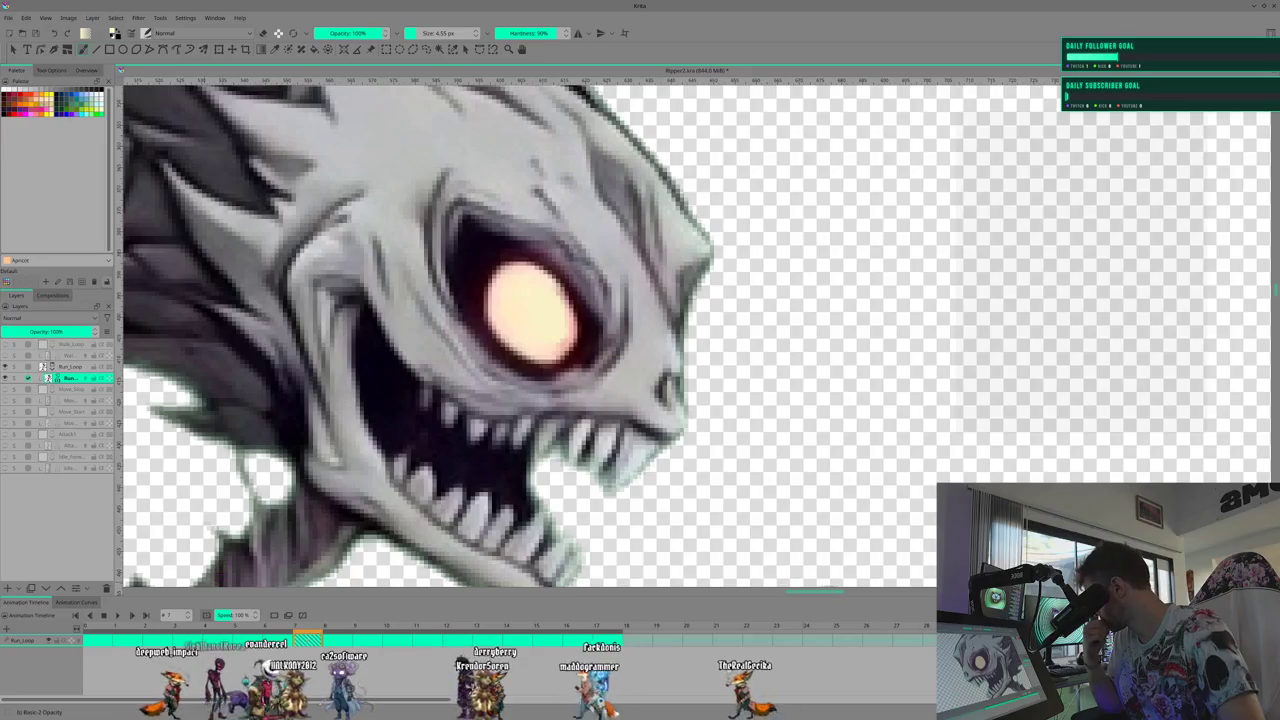
Go to frame 5 of the run loop and undo the dark pupil stroke with Ctrl+Z
{"action": "key", "text": "Left"}
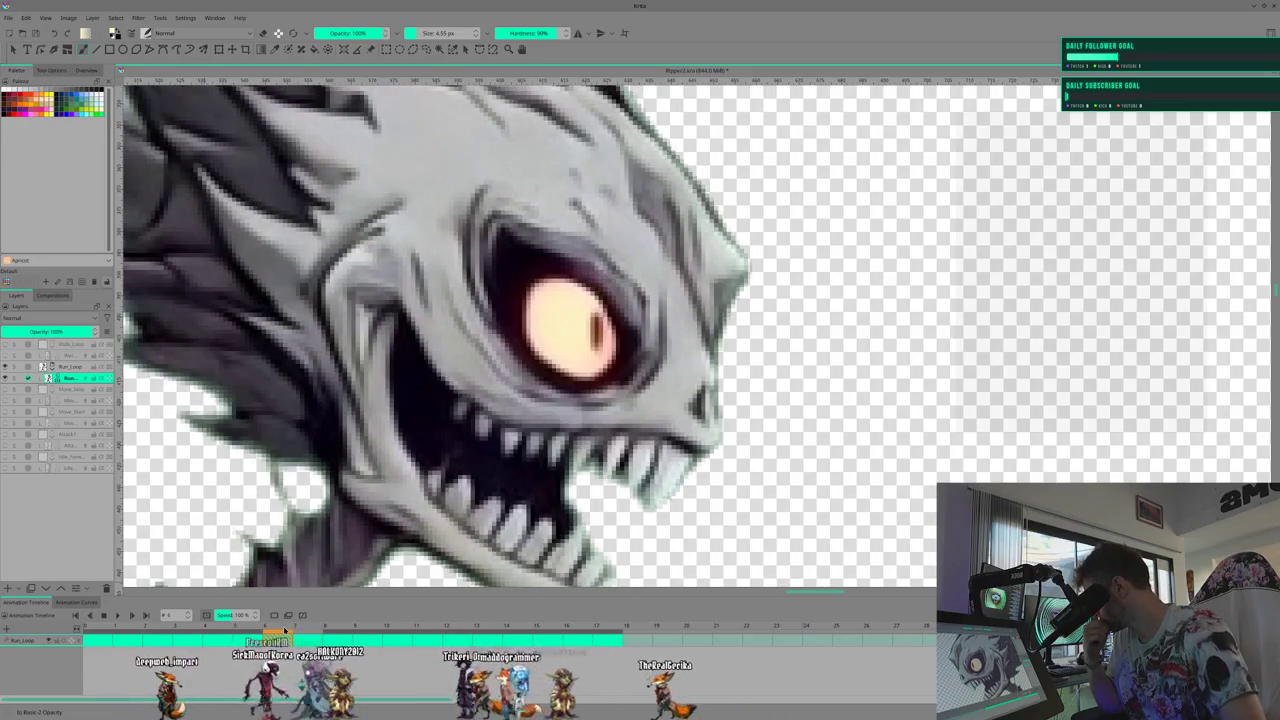
{"action": "key", "text": "Left"}
{"action": "key", "text": "Left"}
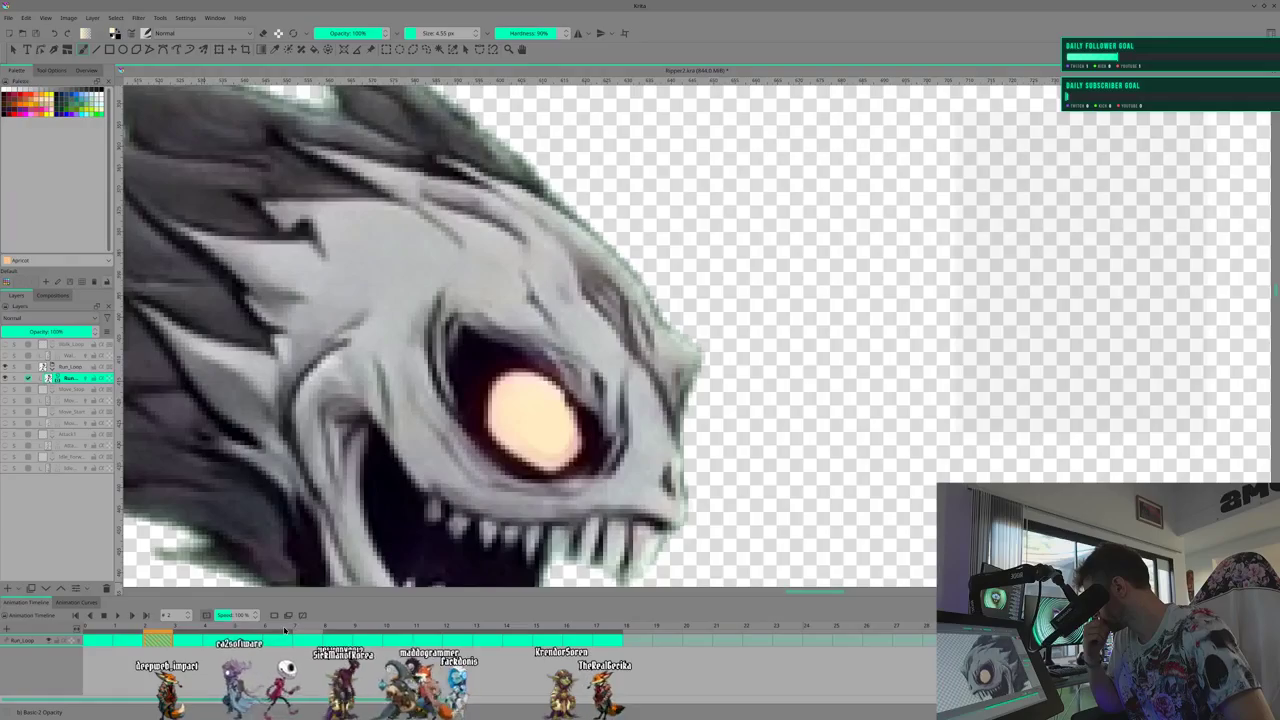
{"action": "key", "text": "Left"}
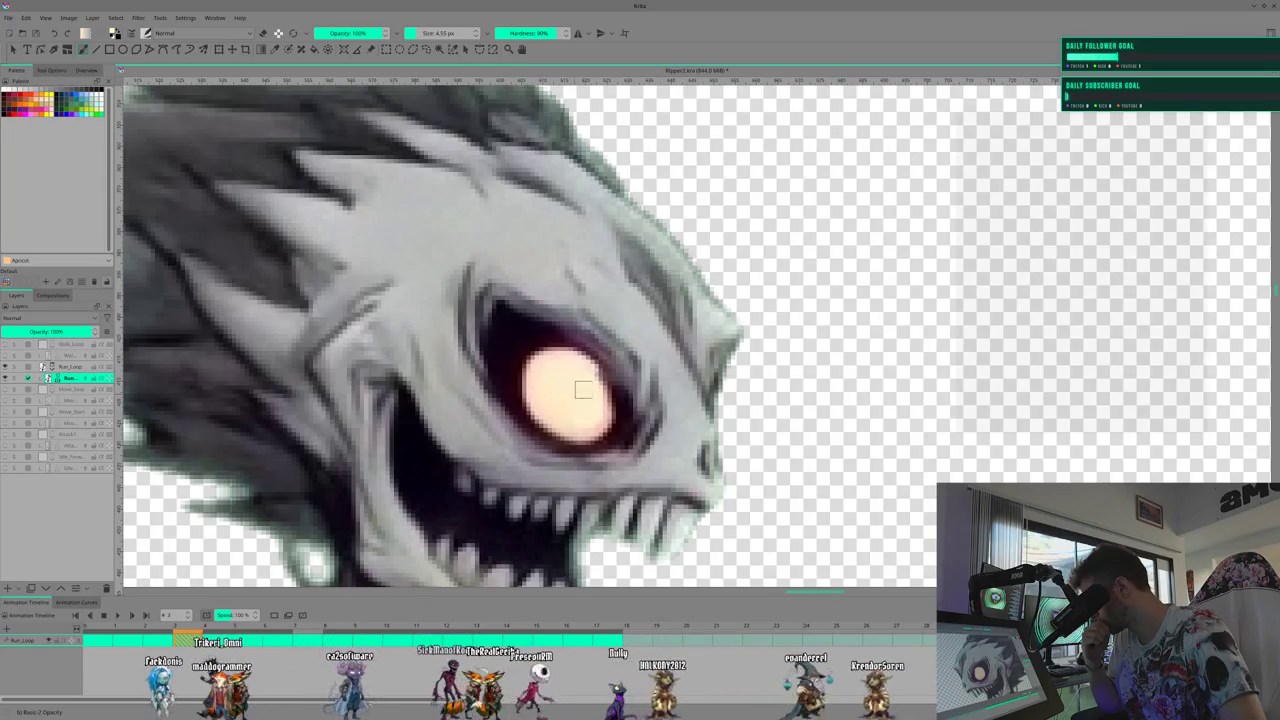
{"action": "key", "text": "period"}
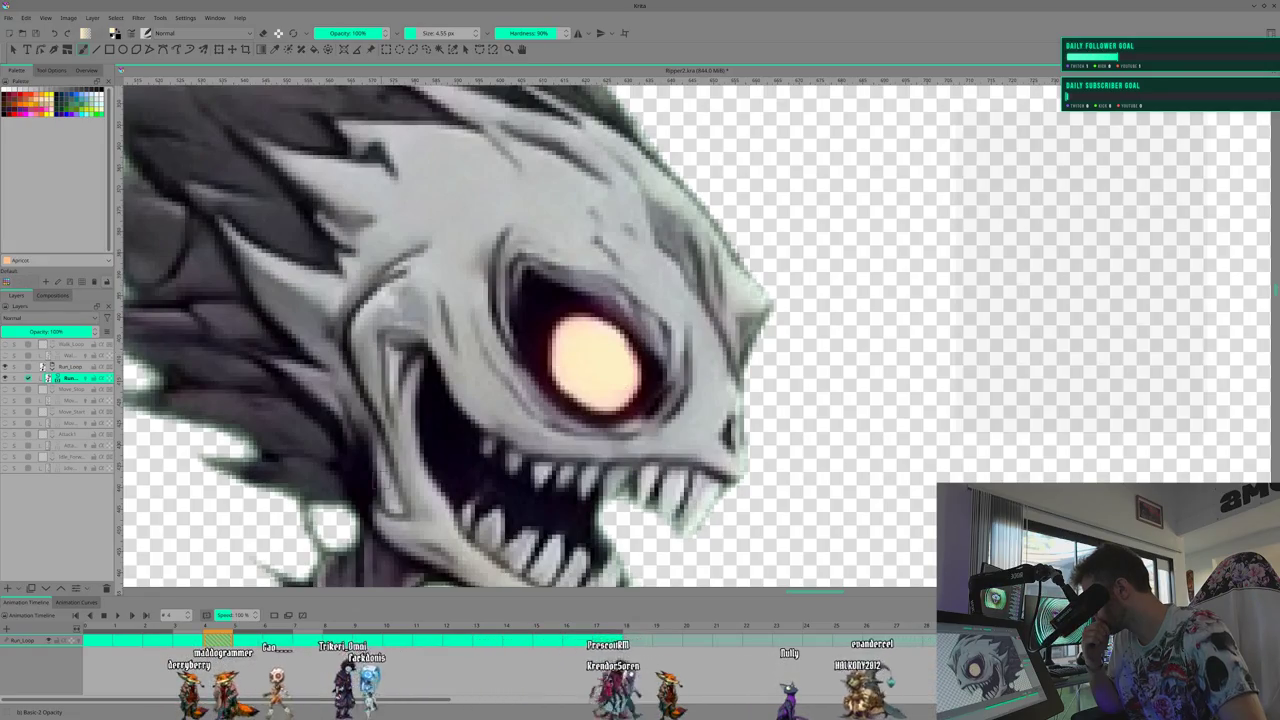
{"action": "left_click", "coordinate": [240, 638]}
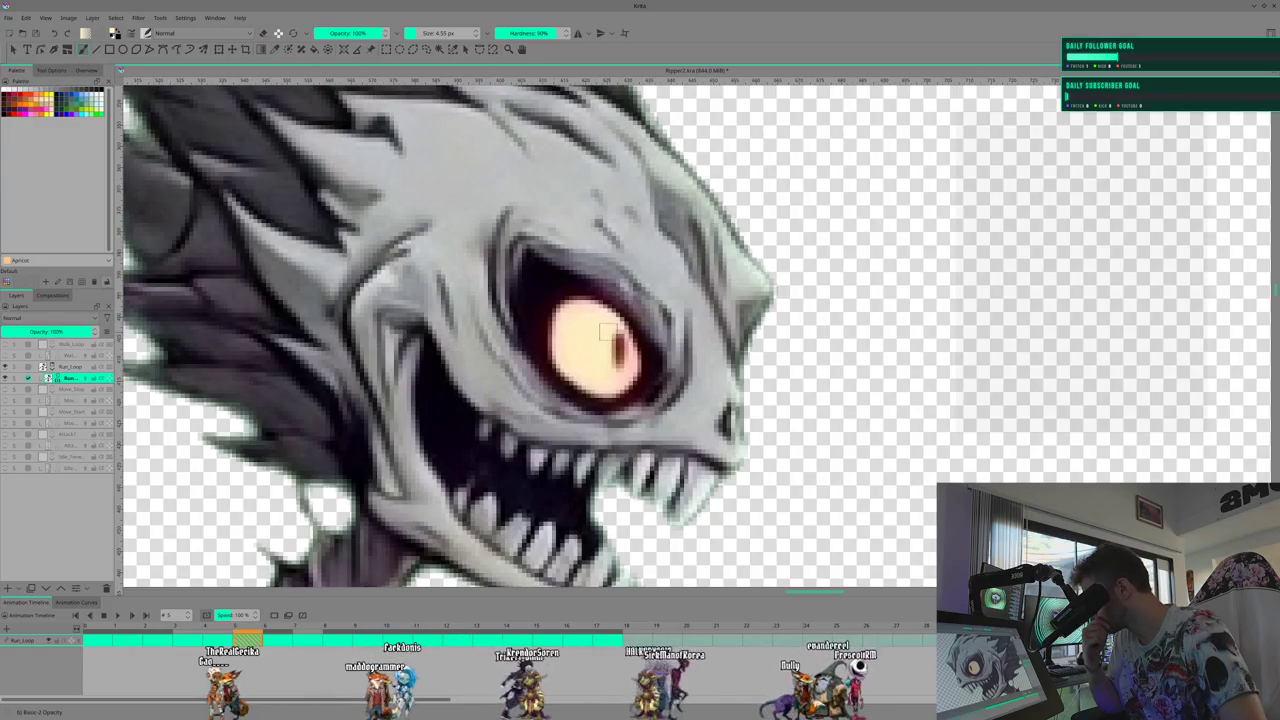
{"action": "key", "text": "ctrl+z"}
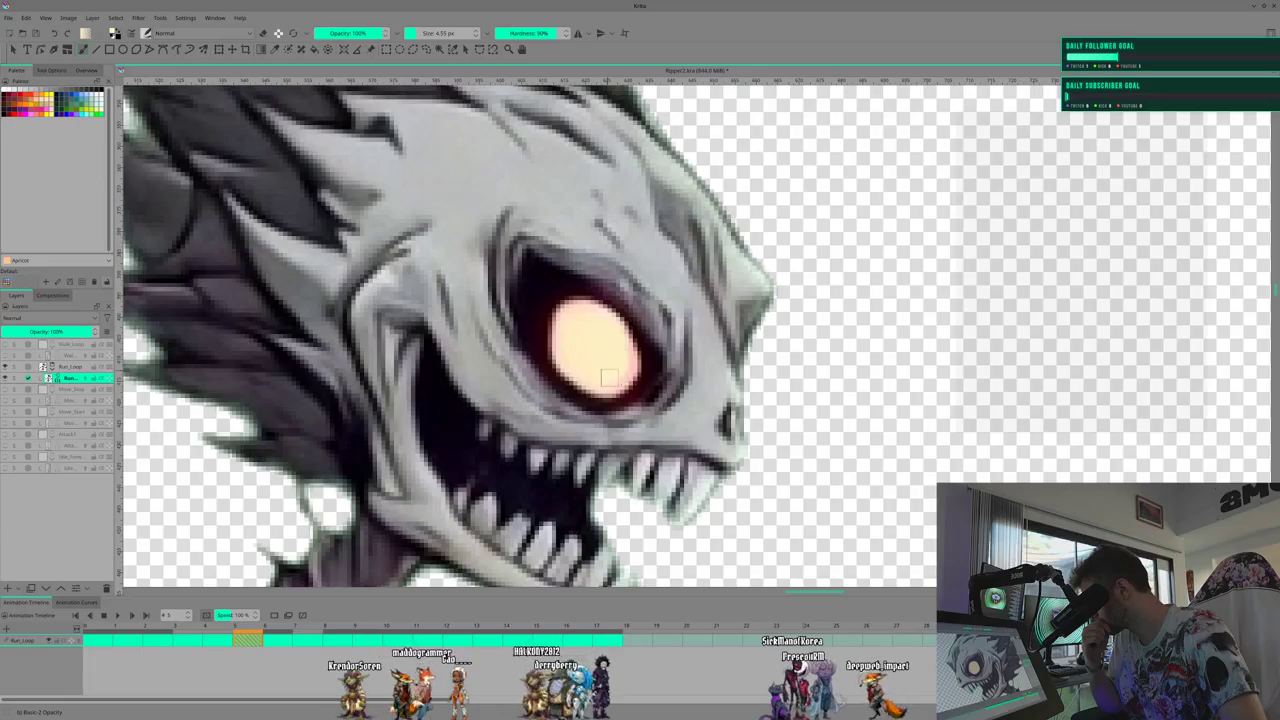
Review the run-loop frames one by one and paint over the eye's dark pupil
{"action": "left_click", "coordinate": [266, 626]}
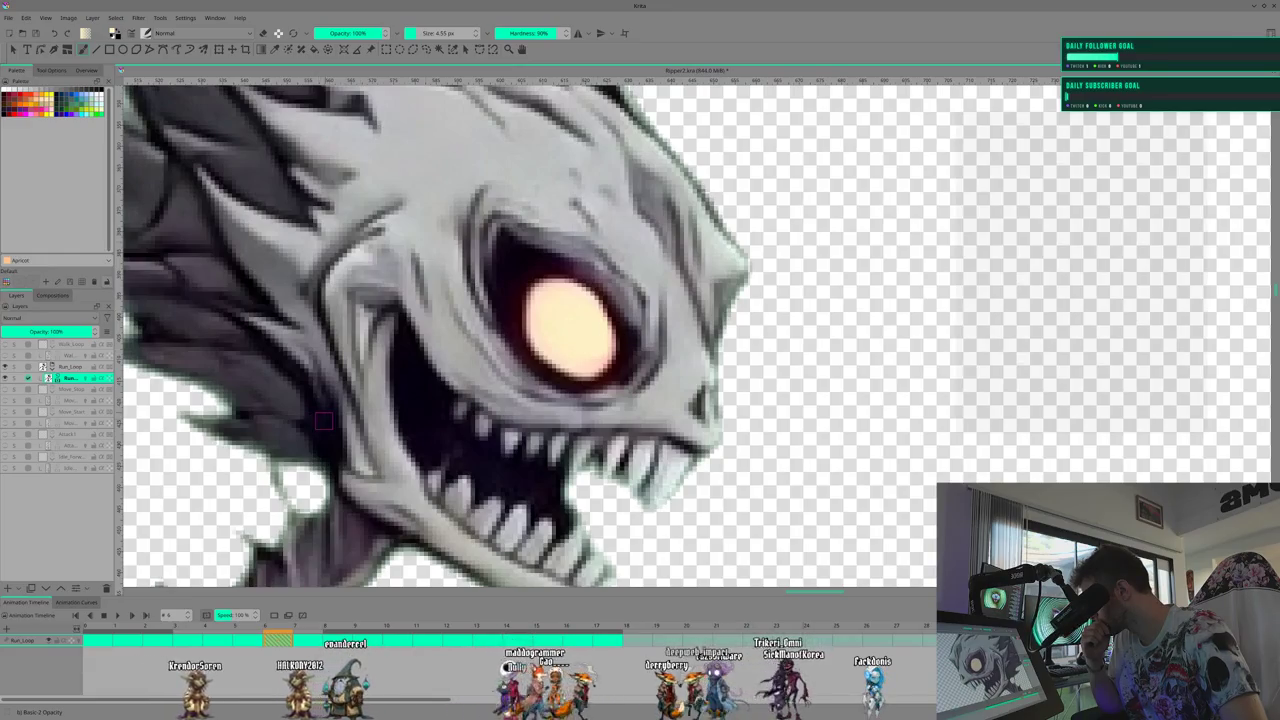
{"action": "left_click", "coordinate": [305, 627]}
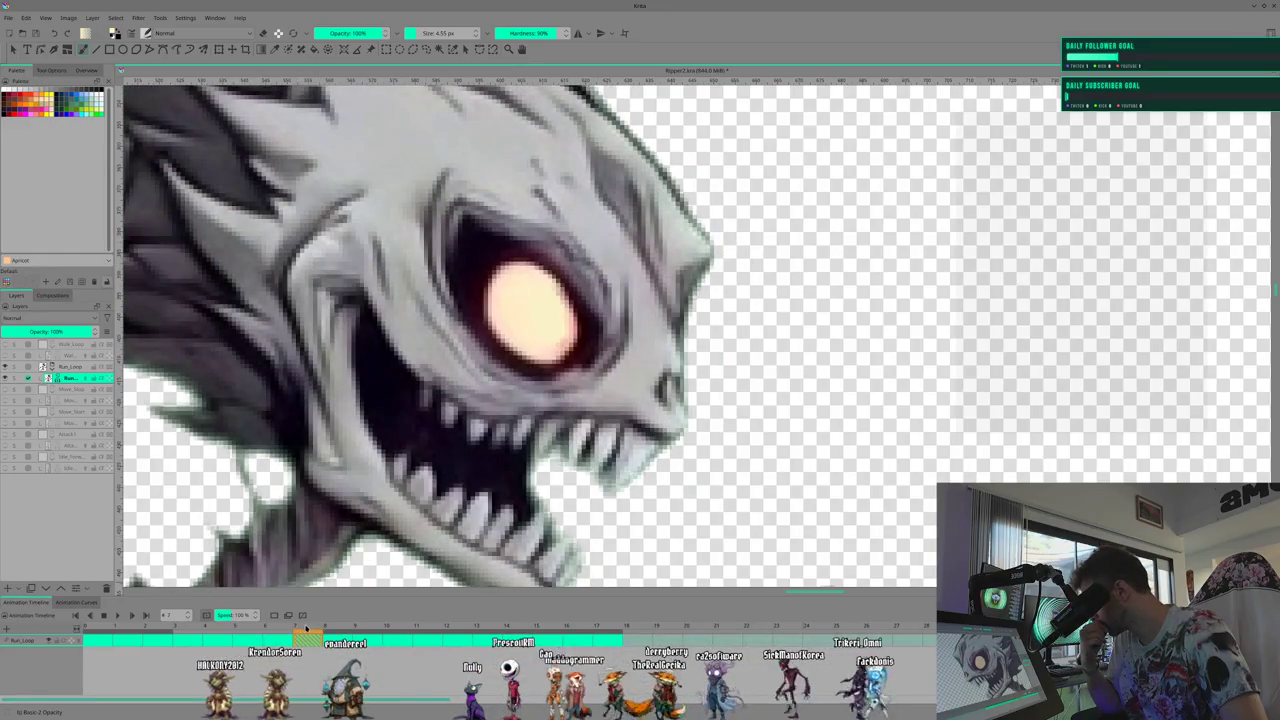
{"action": "left_click", "coordinate": [337, 628]}
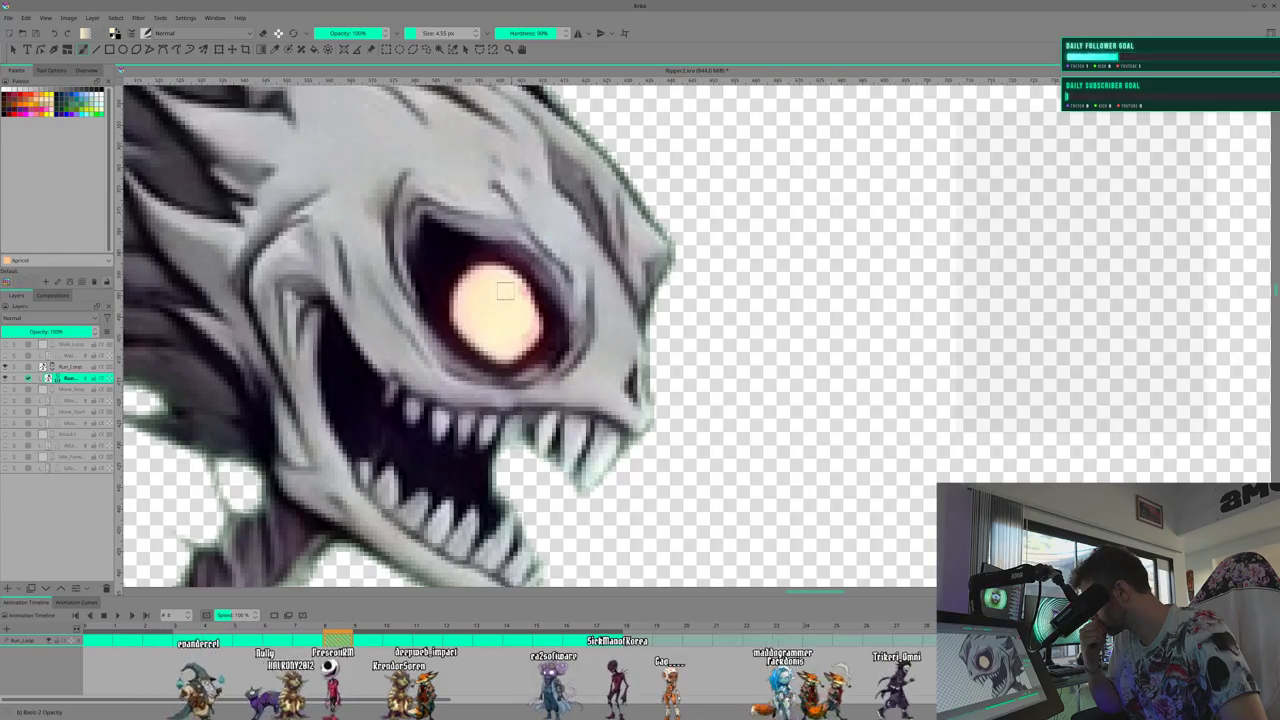
{"action": "left_click", "coordinate": [377, 628]}
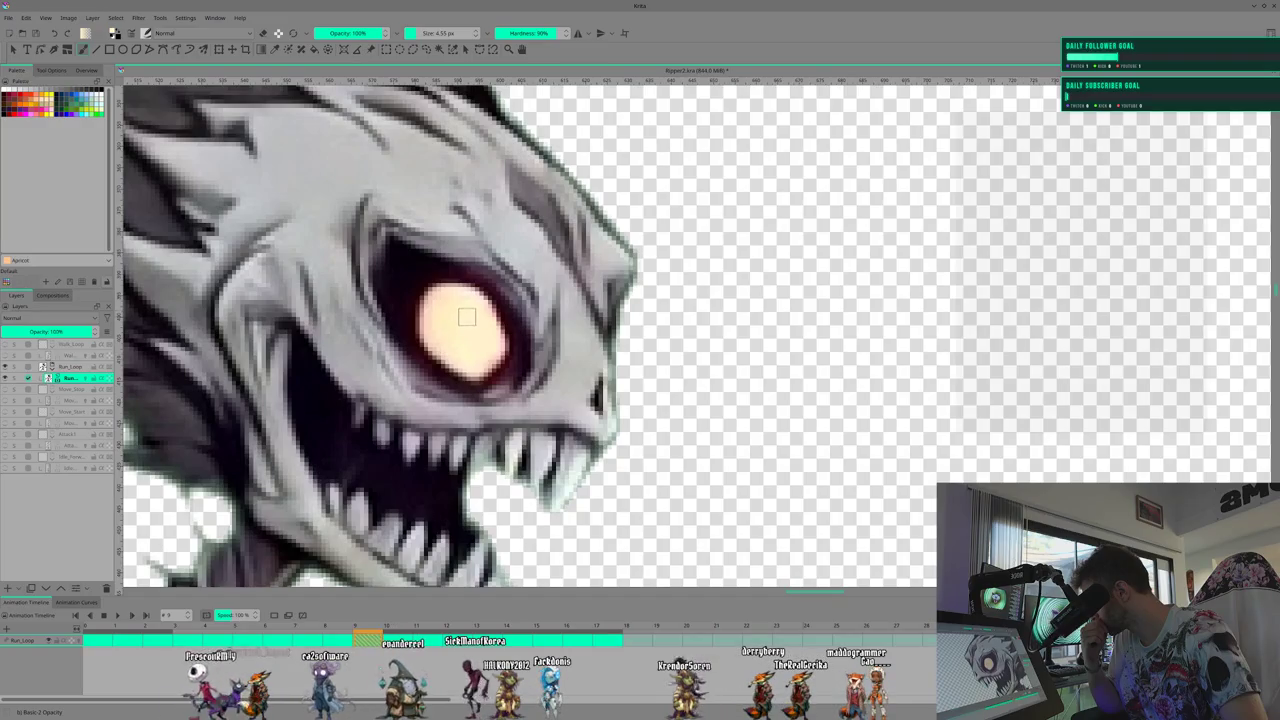
{"action": "left_click", "coordinate": [403, 625]}
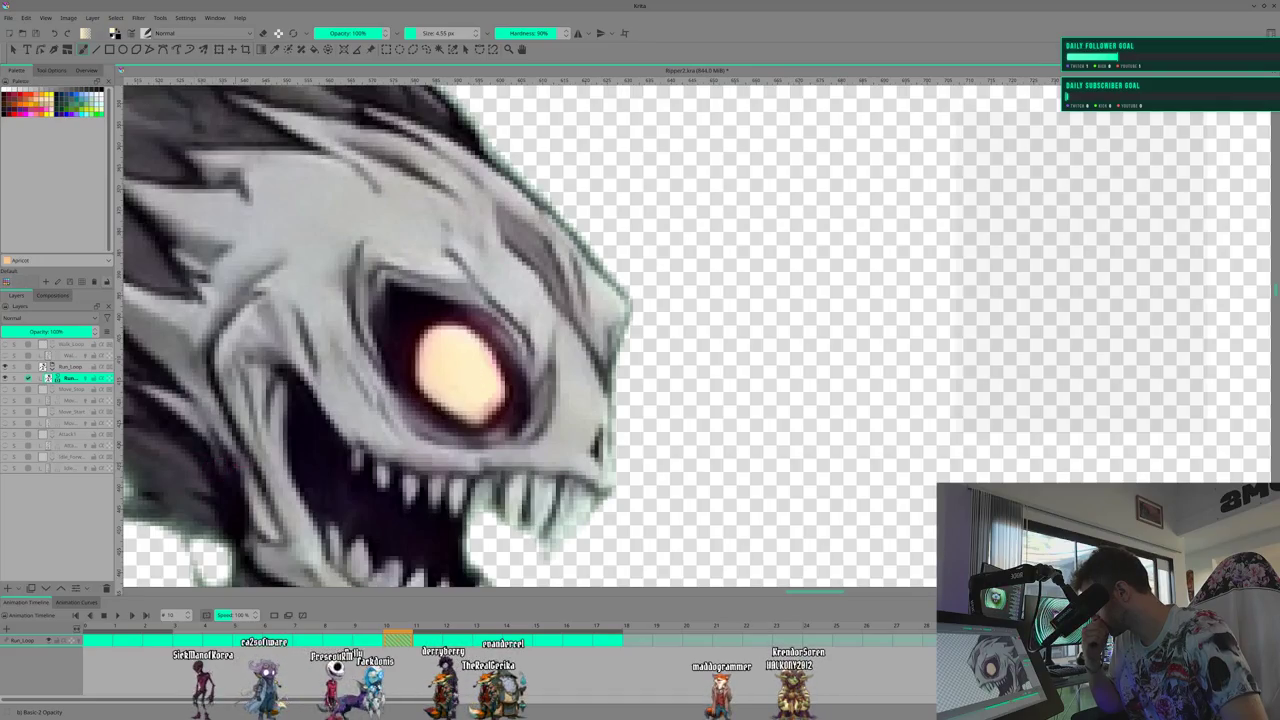
{"action": "key", "text": "period"}
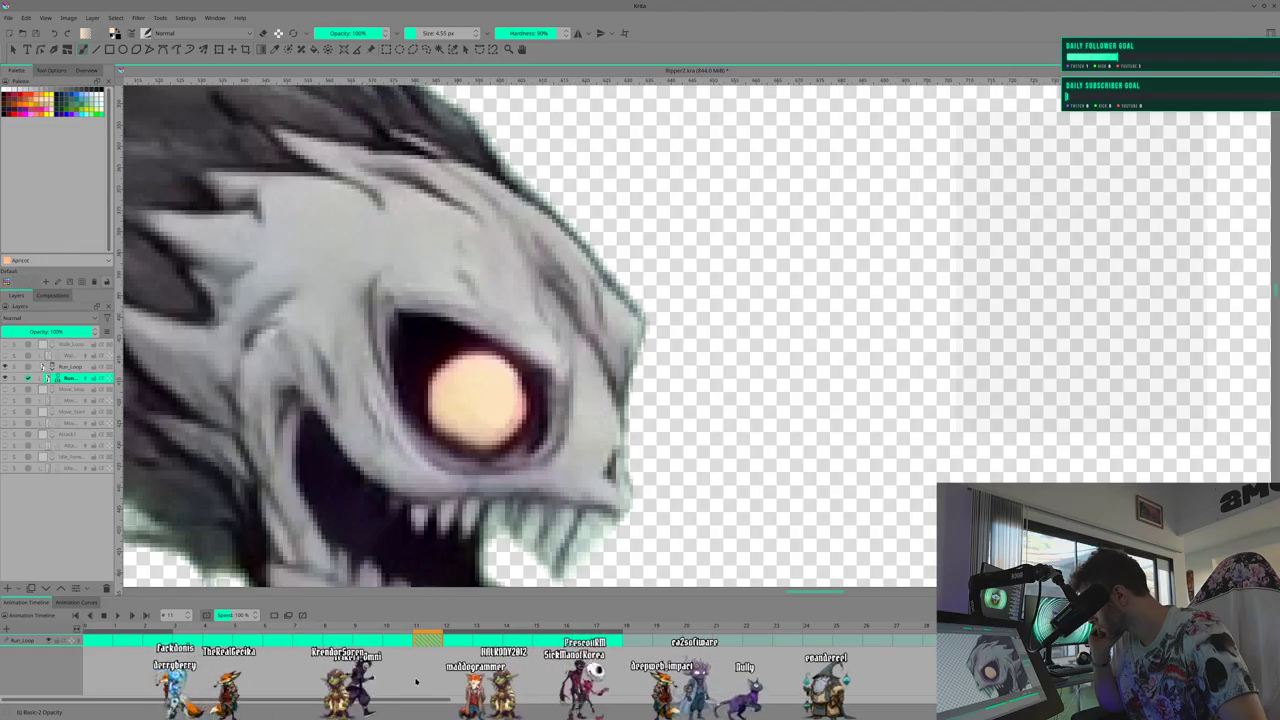
{"action": "left_click", "coordinate": [453, 636]}
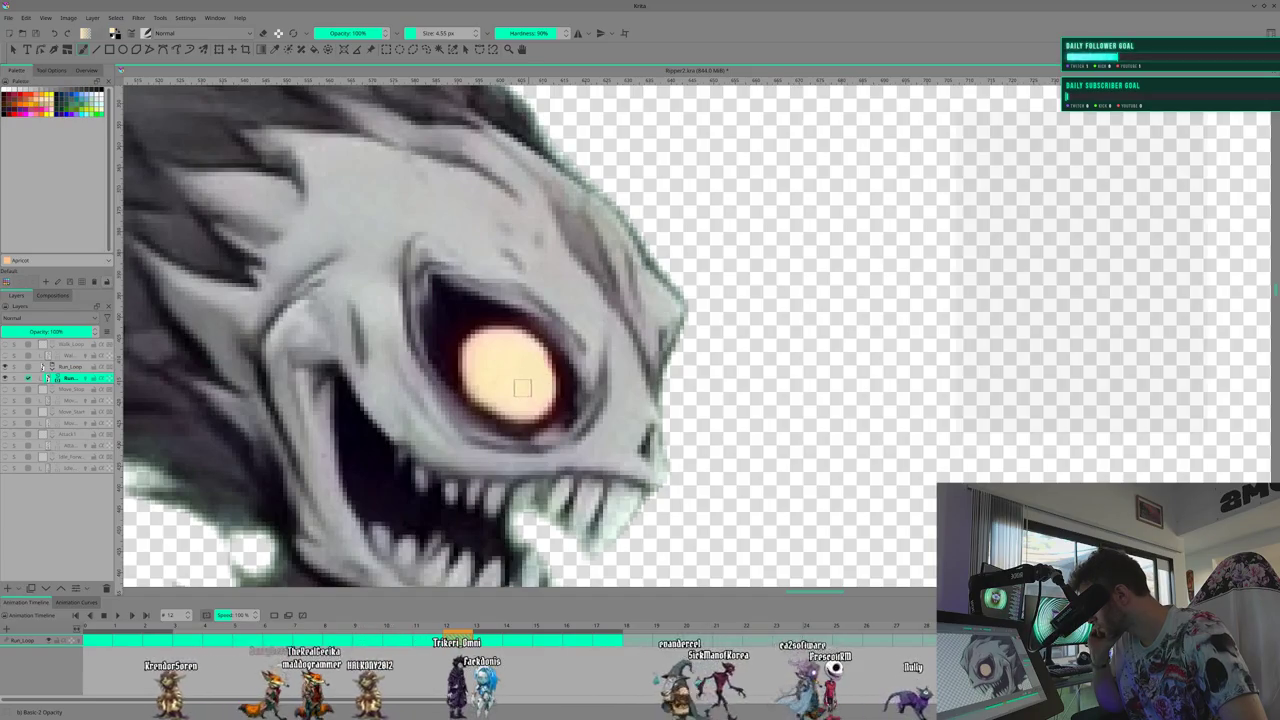
{"action": "left_click", "coordinate": [502, 625]}
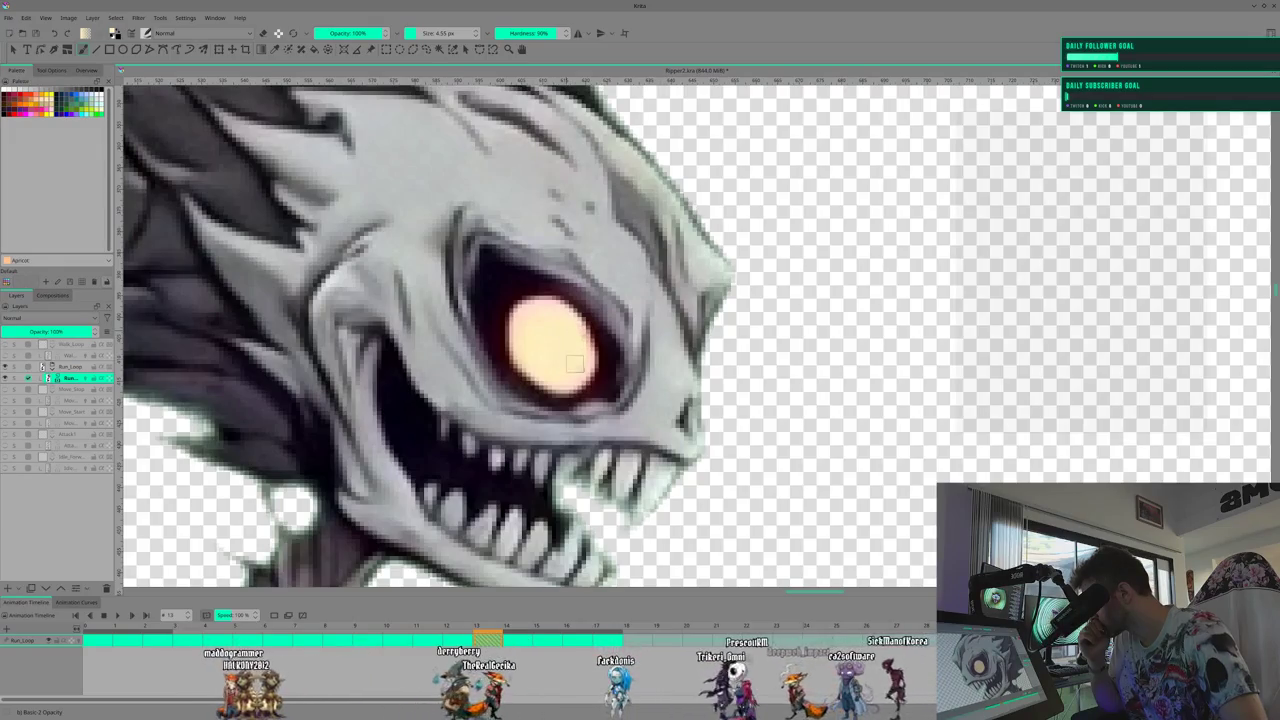
{"action": "left_click", "coordinate": [512, 624]}
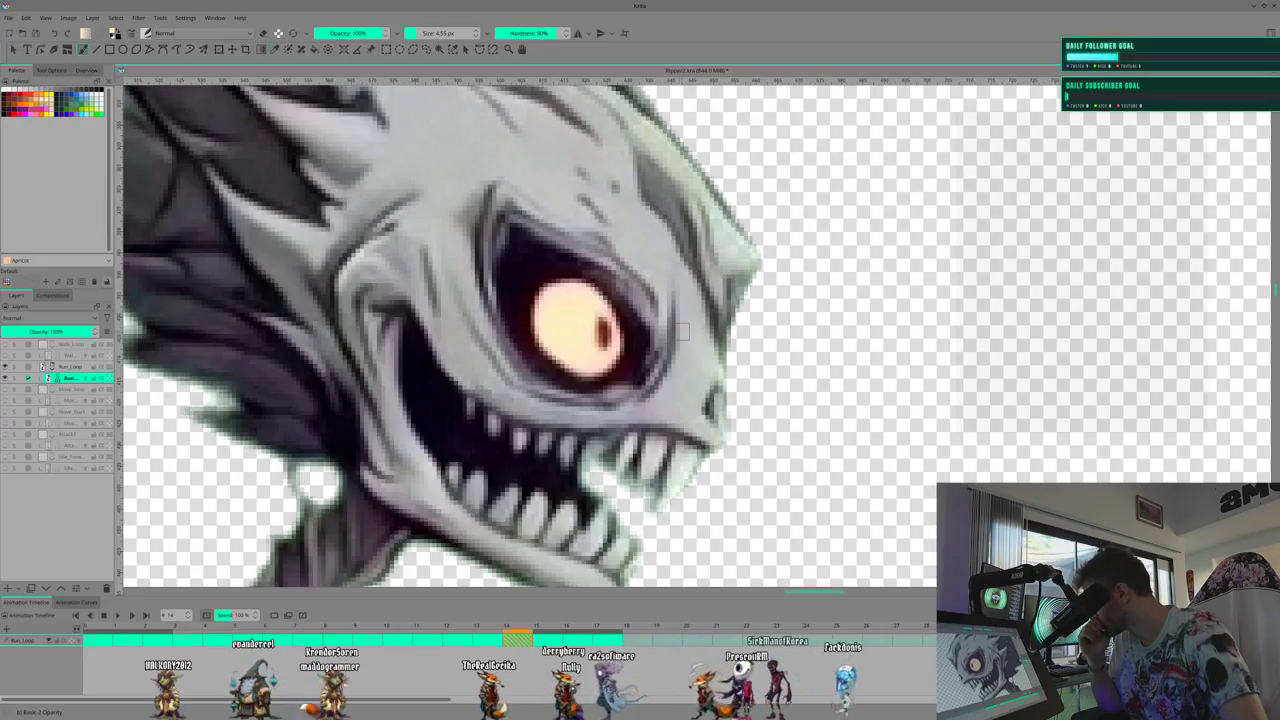
{"action": "left_click_drag", "start_coordinate": [597, 321], "coordinate": [600, 345]}
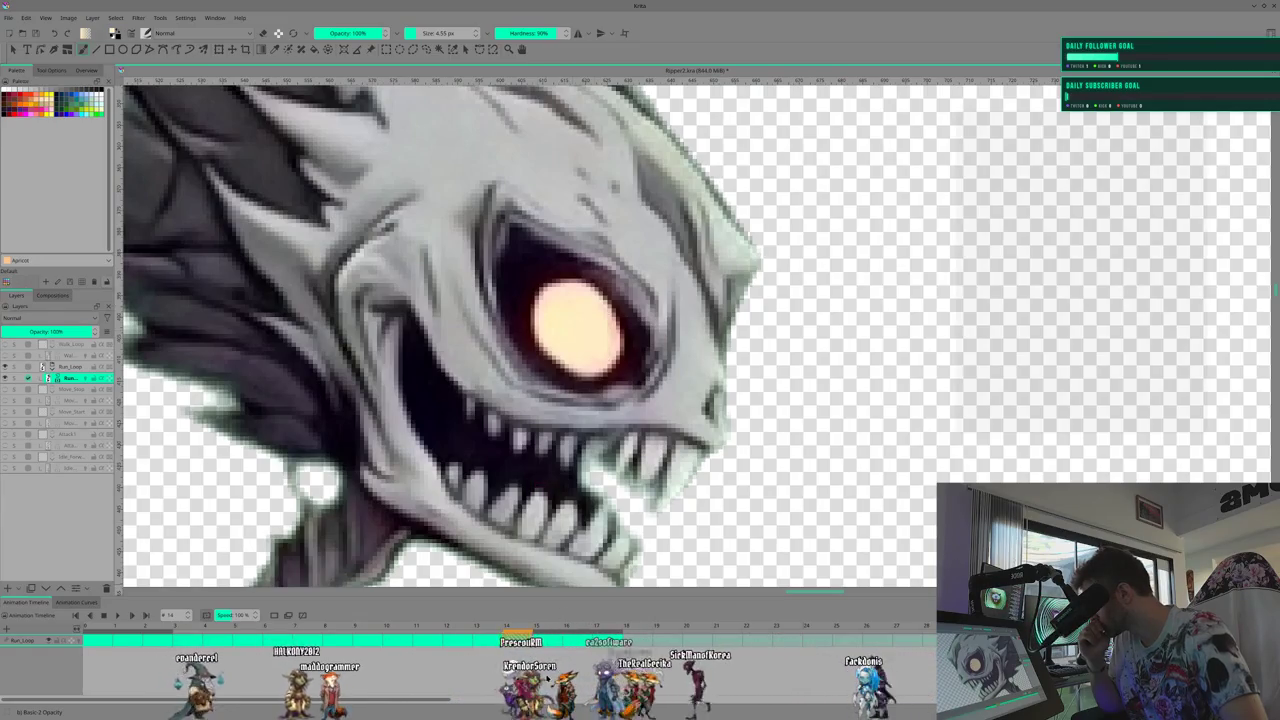
Advance to frame 17 and smooth the glowing eye's shading where the pupil was
{"action": "key", "text": "Right"}
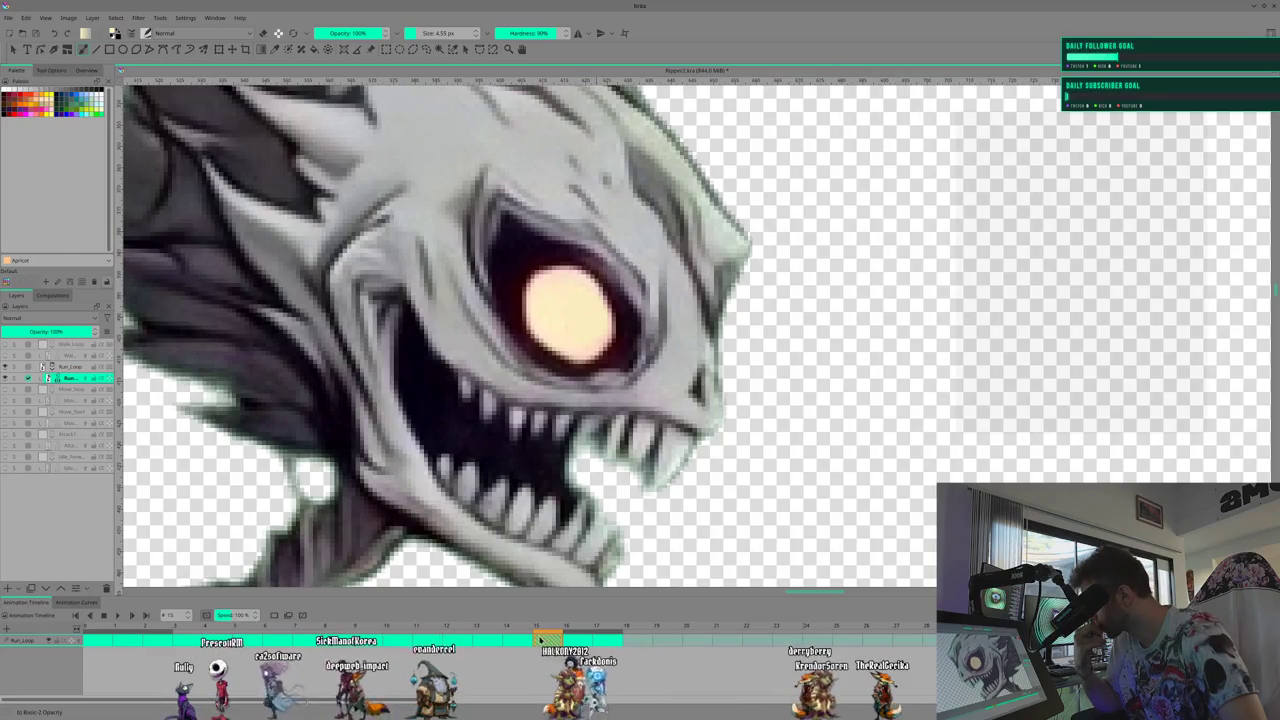
{"action": "left_click", "coordinate": [574, 627]}
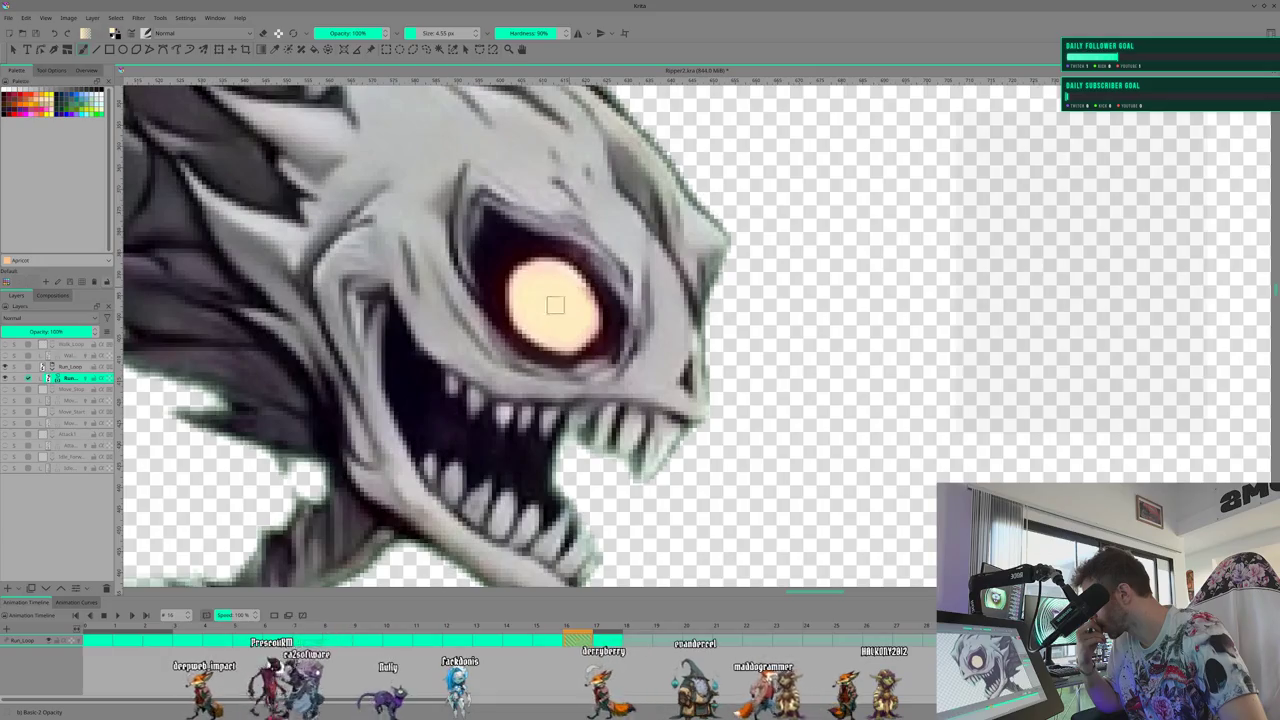
{"action": "key", "text": "."}
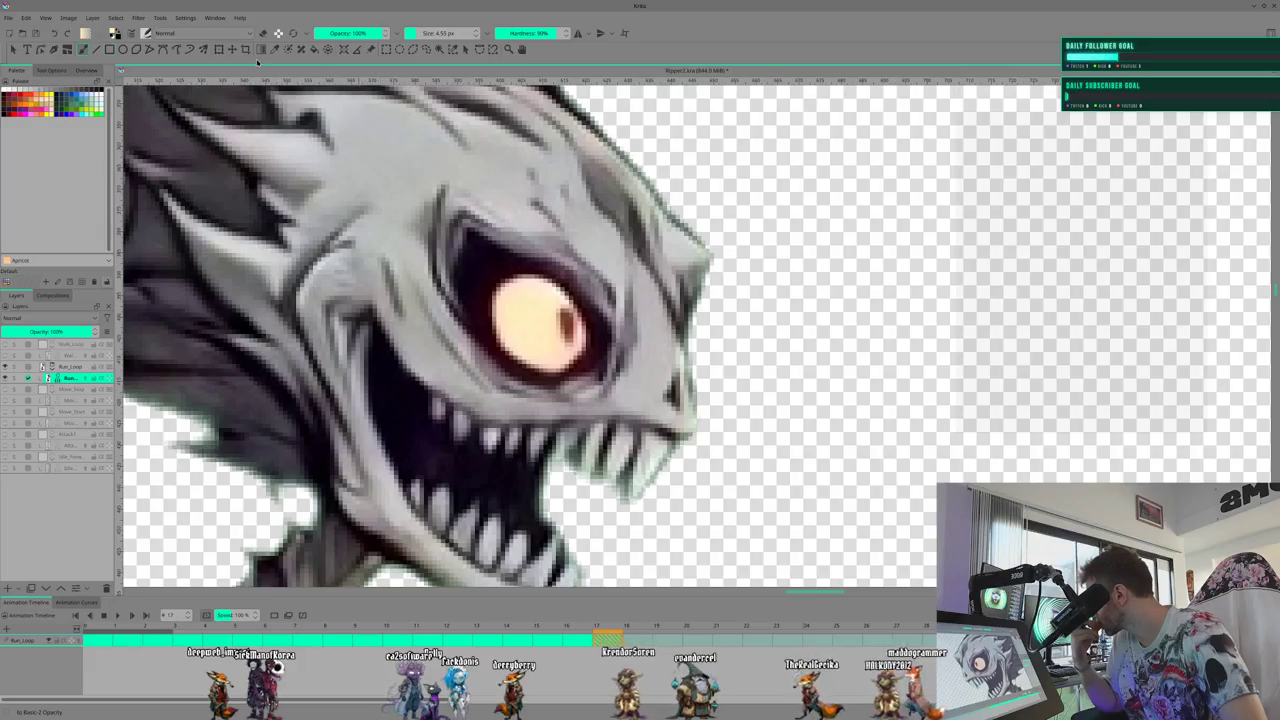
{"action": "left_click_drag", "start_coordinate": [544, 300], "coordinate": [560, 345]}
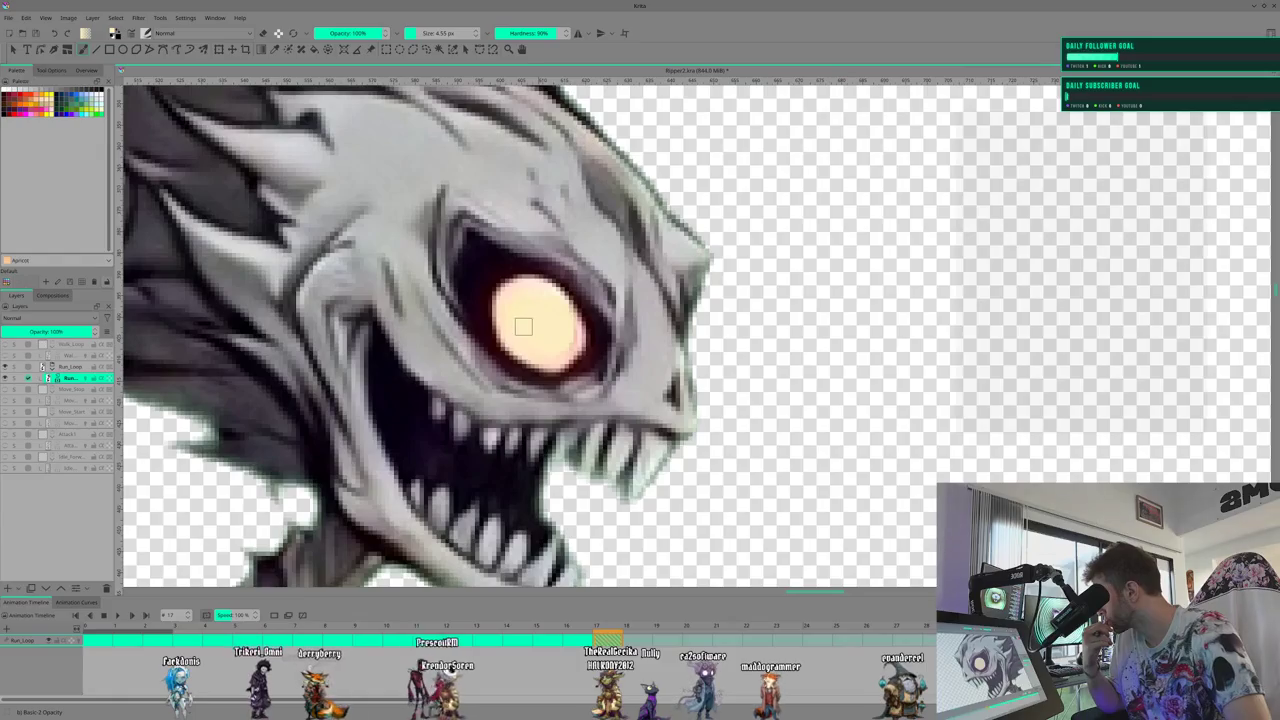
{"action": "left_click", "coordinate": [7, 18]}
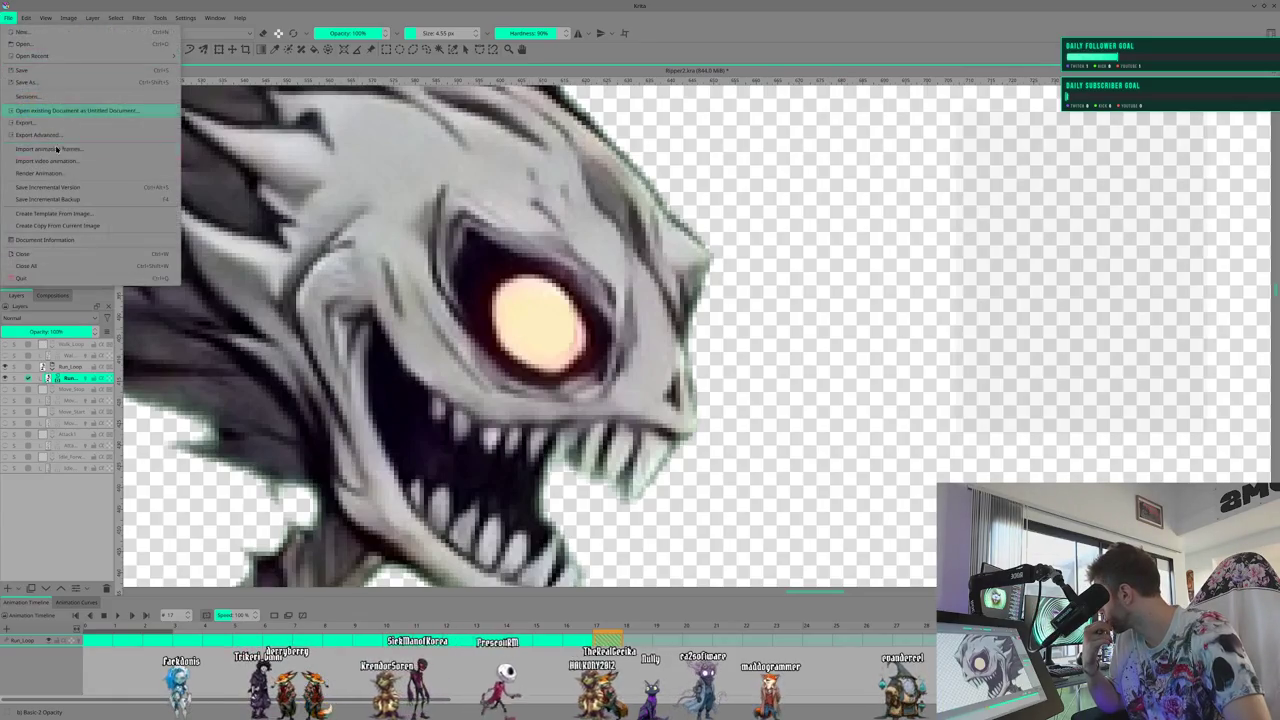
Save the document, then show and select the front-facing Move_Stop skull layer
{"action": "left_click", "coordinate": [40, 72]}
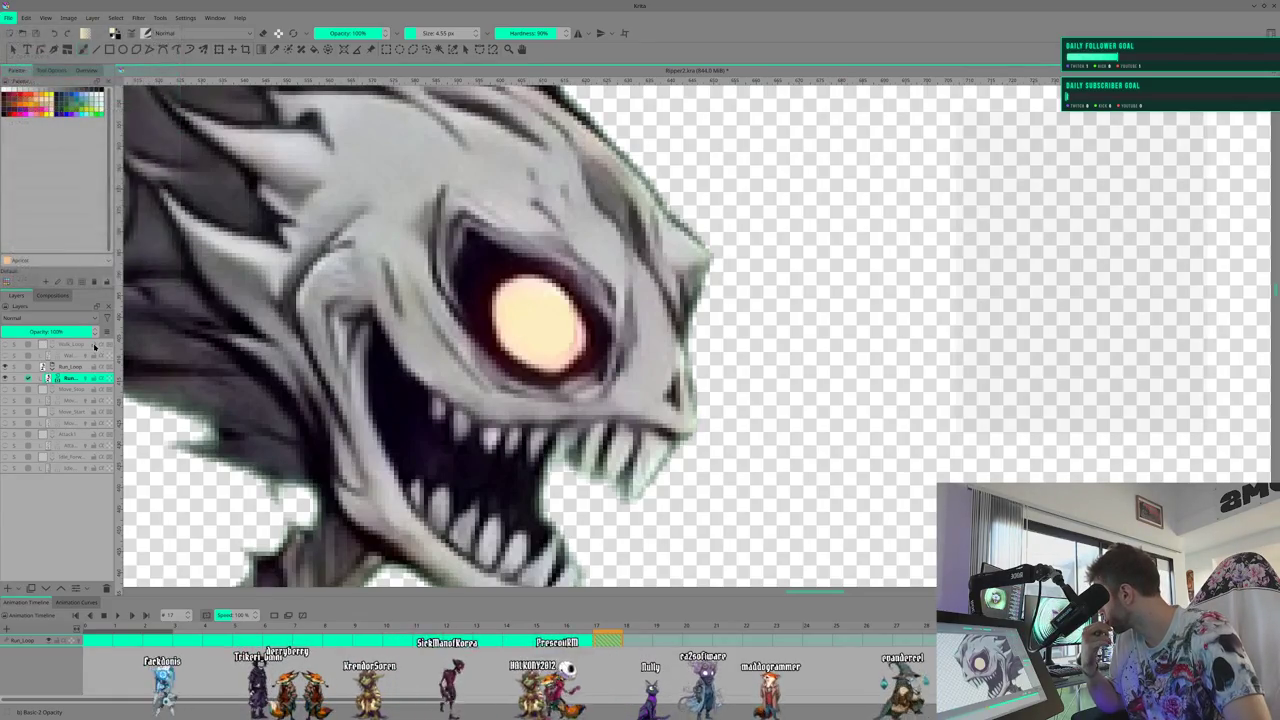
{"action": "left_click", "coordinate": [4, 397]}
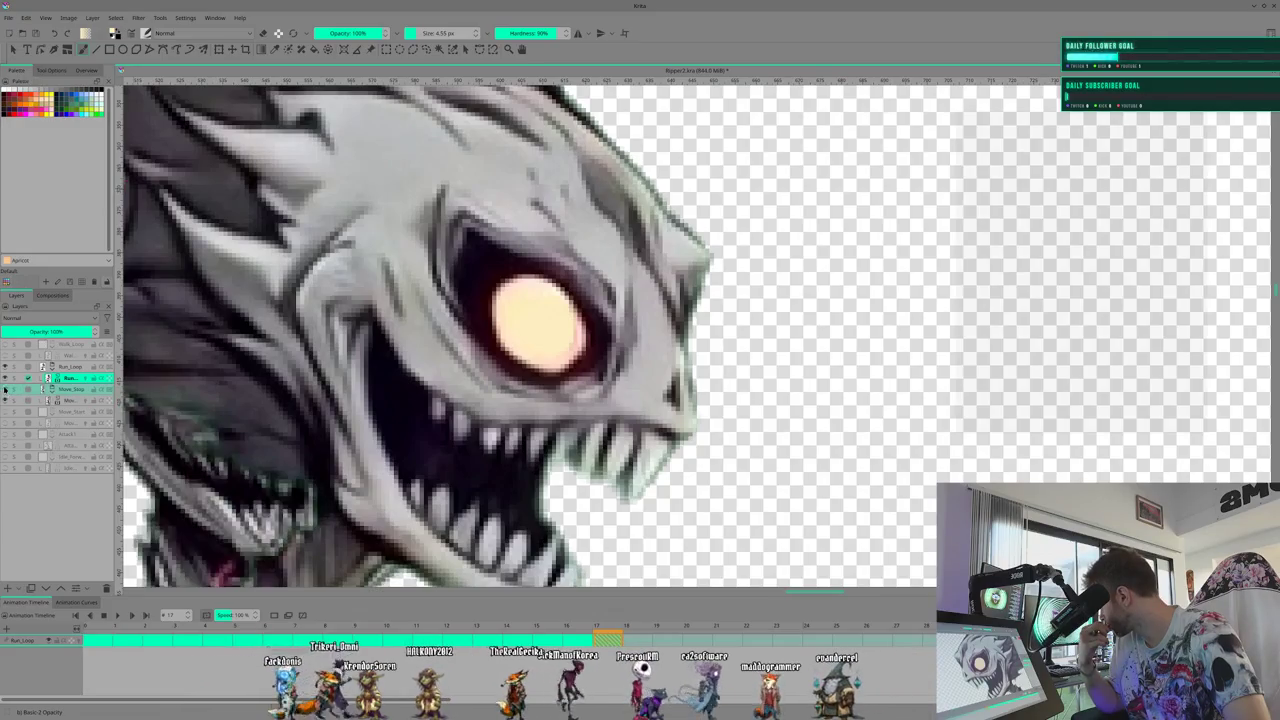
{"action": "left_click", "coordinate": [63, 401]}
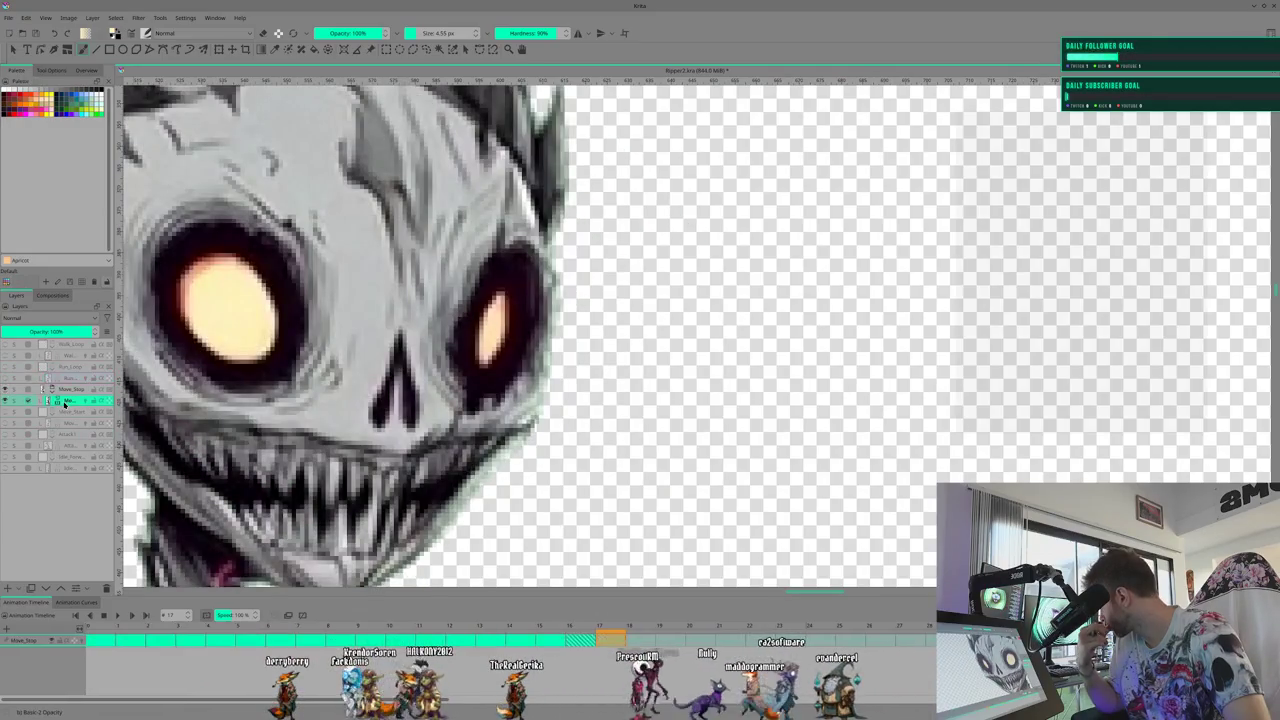
Scrub back and forth through the Move_Stop skull animation frames
{"action": "left_click", "coordinate": [405, 639]}
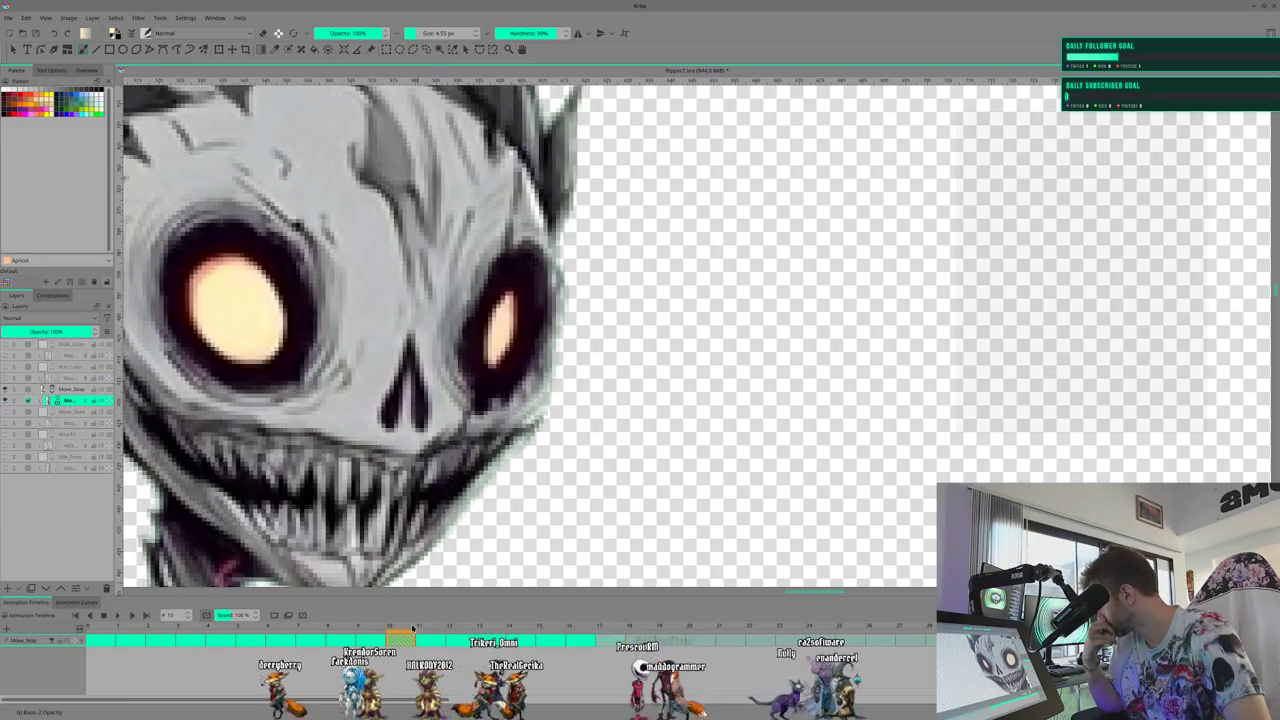
{"action": "left_click", "coordinate": [185, 638]}
{"action": "mouse_move", "coordinate": [181, 638]}
{"action": "left_mouse_down"}
{"action": "mouse_move", "coordinate": [106, 632]}
{"action": "mouse_move", "coordinate": [466, 625]}
{"action": "left_mouse_up"}
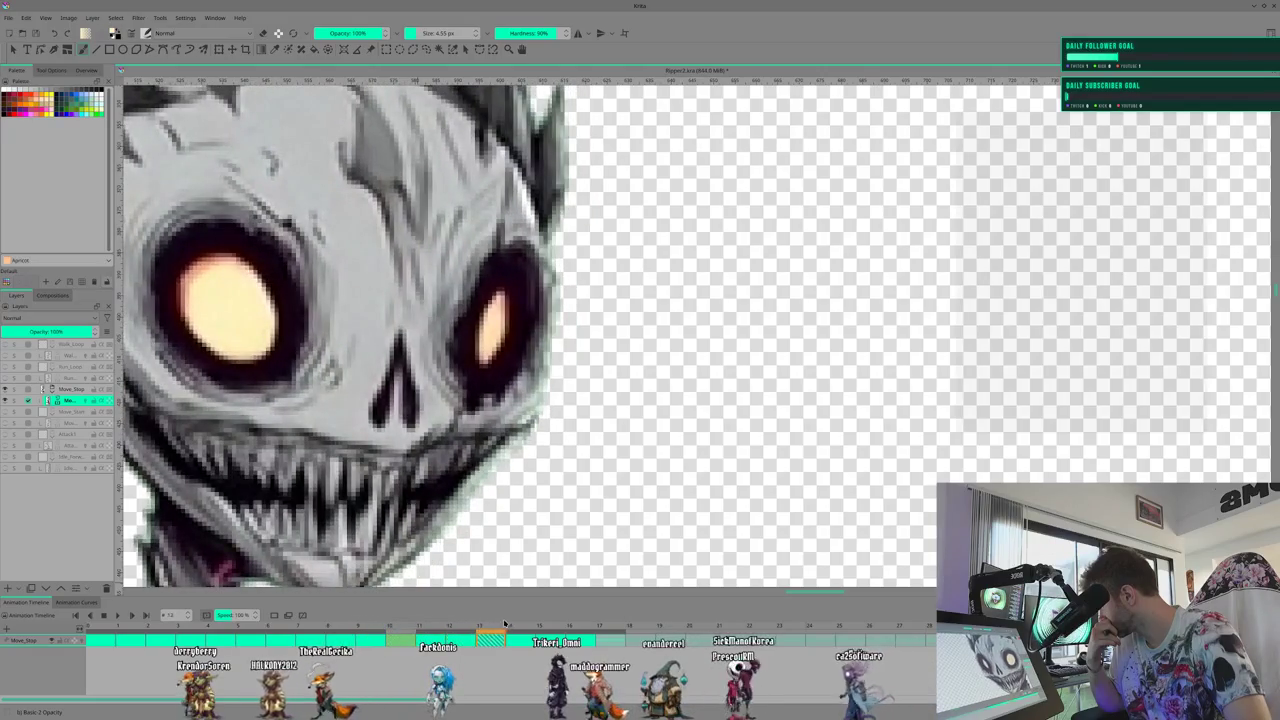
{"action": "left_click_drag", "start_coordinate": [466, 625], "coordinate": [590, 626]}
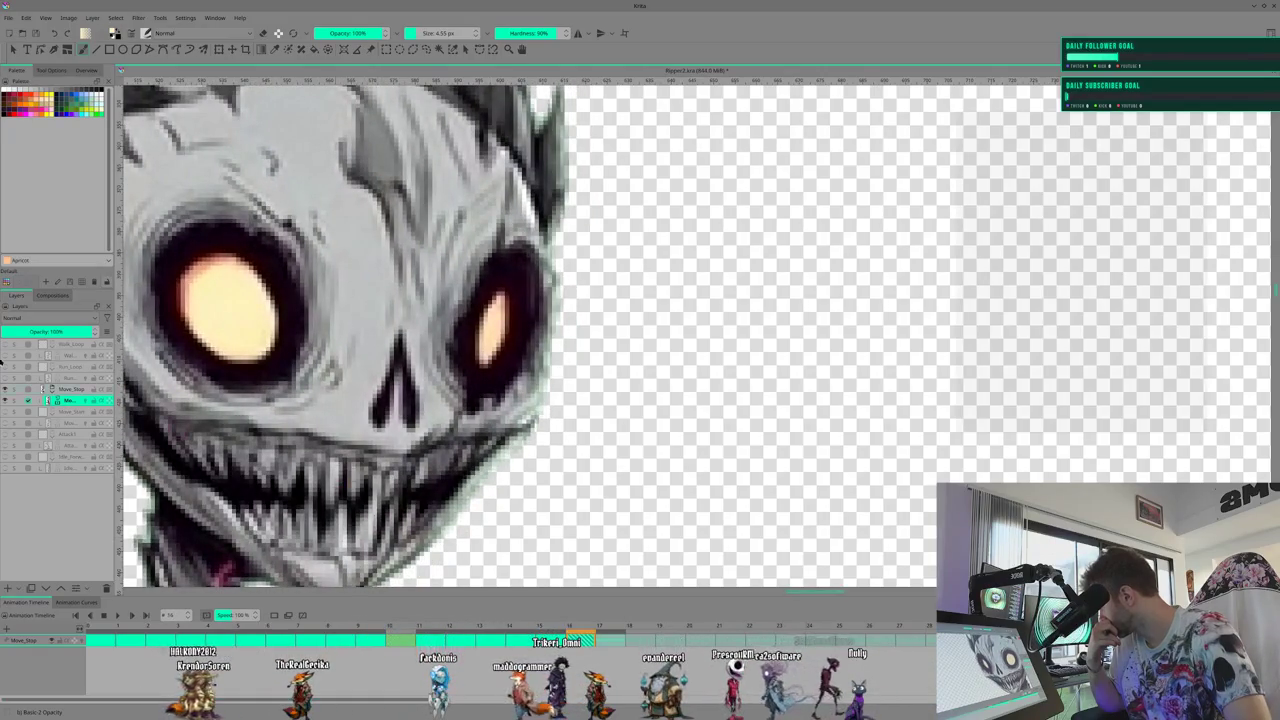
Hide Move_Stop, show the Move_Start animation, and return to its first frame
{"action": "left_click", "coordinate": [5, 411]}
{"action": "left_click", "coordinate": [5, 388]}
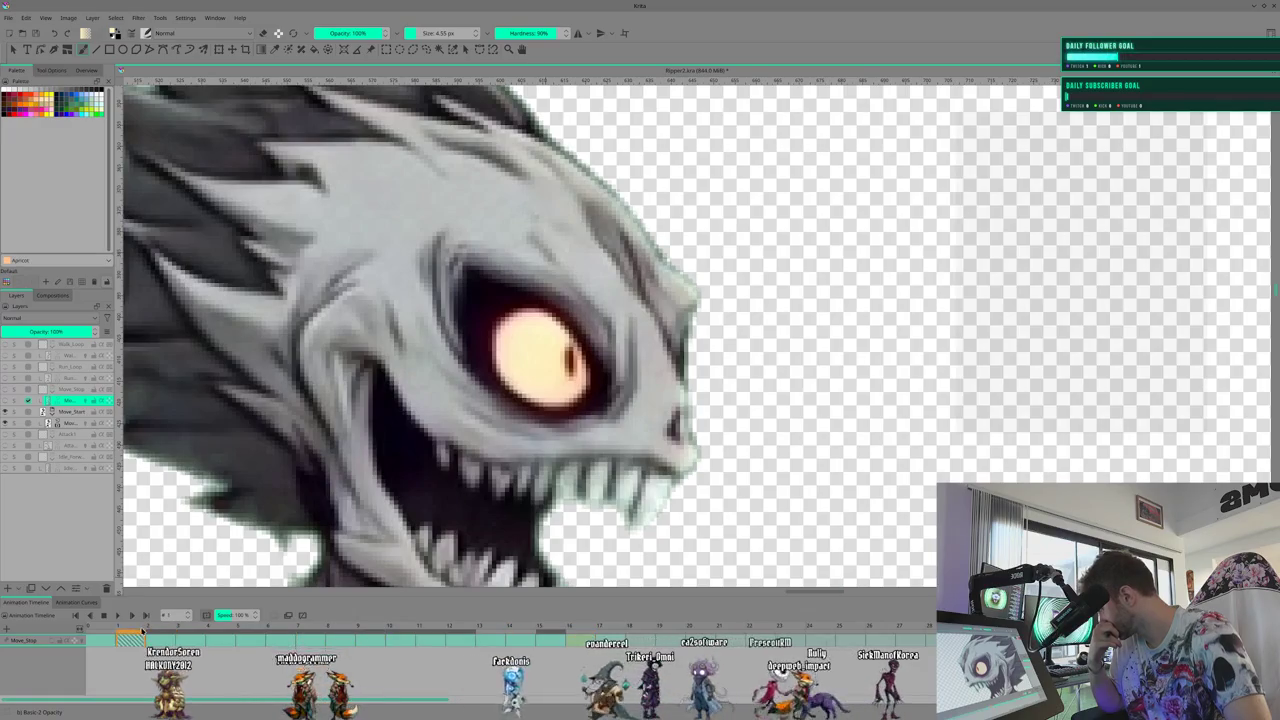
{"action": "left_click", "coordinate": [104, 634]}
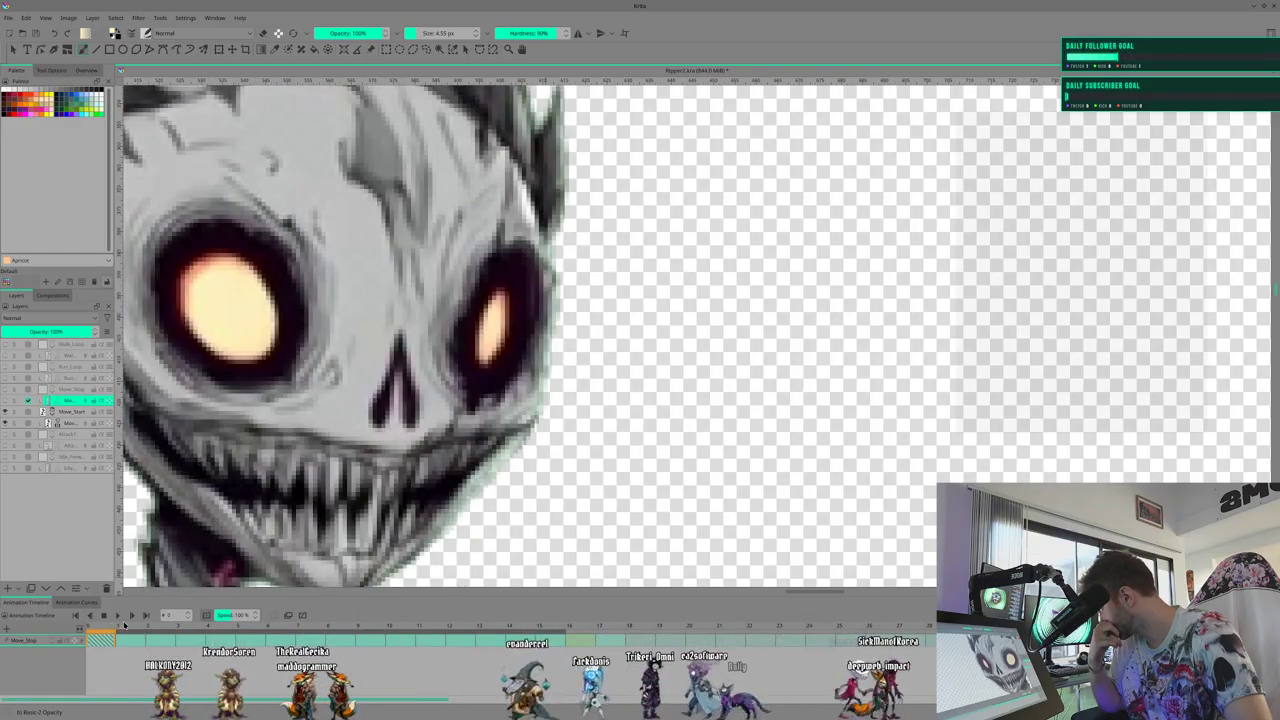
Play and stop the head animation, then step through its frames one by one to frame 18
{"action": "key", "text": "space"}
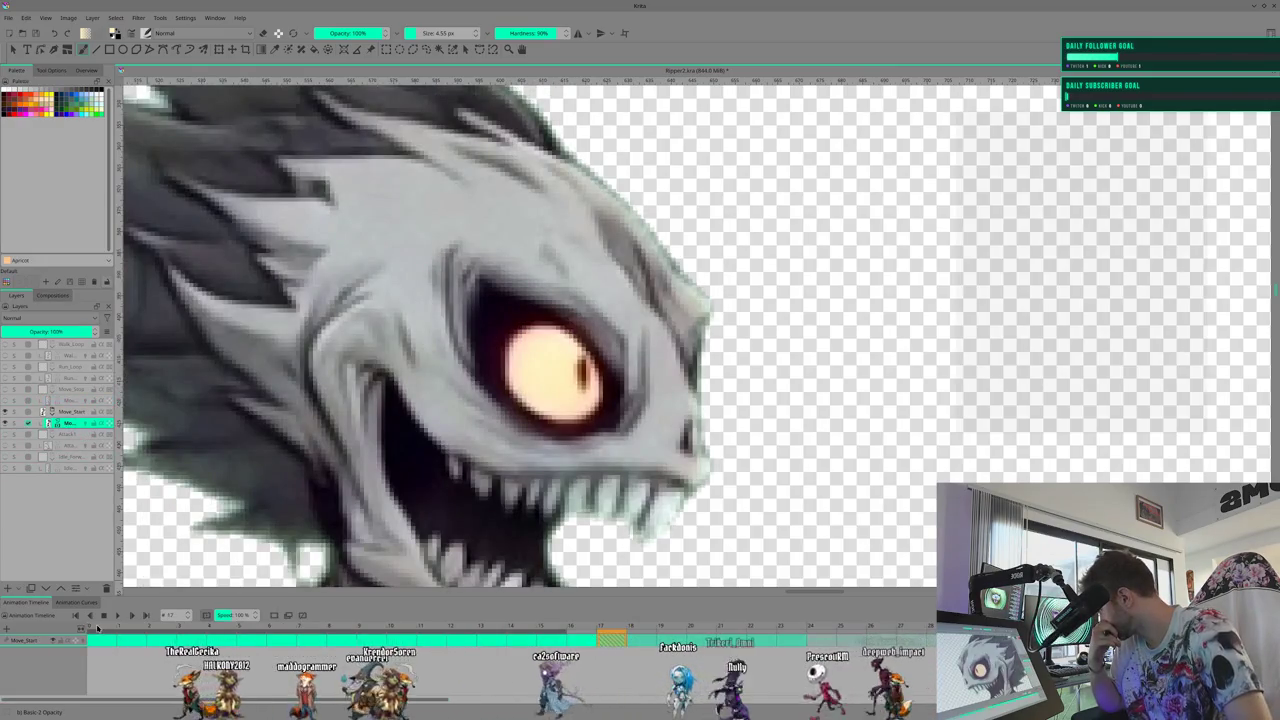
{"action": "key", "text": "space"}
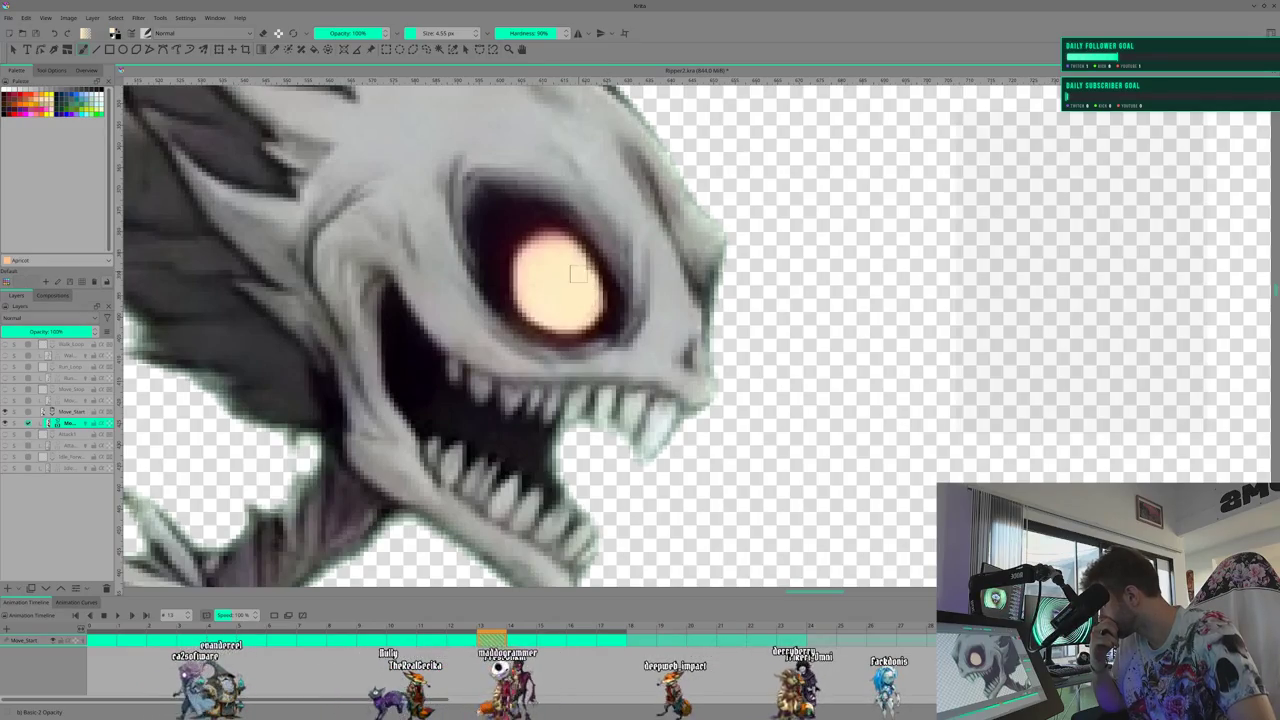
{"action": "left_click", "coordinate": [481, 629]}
{"action": "left_click", "coordinate": [521, 629]}
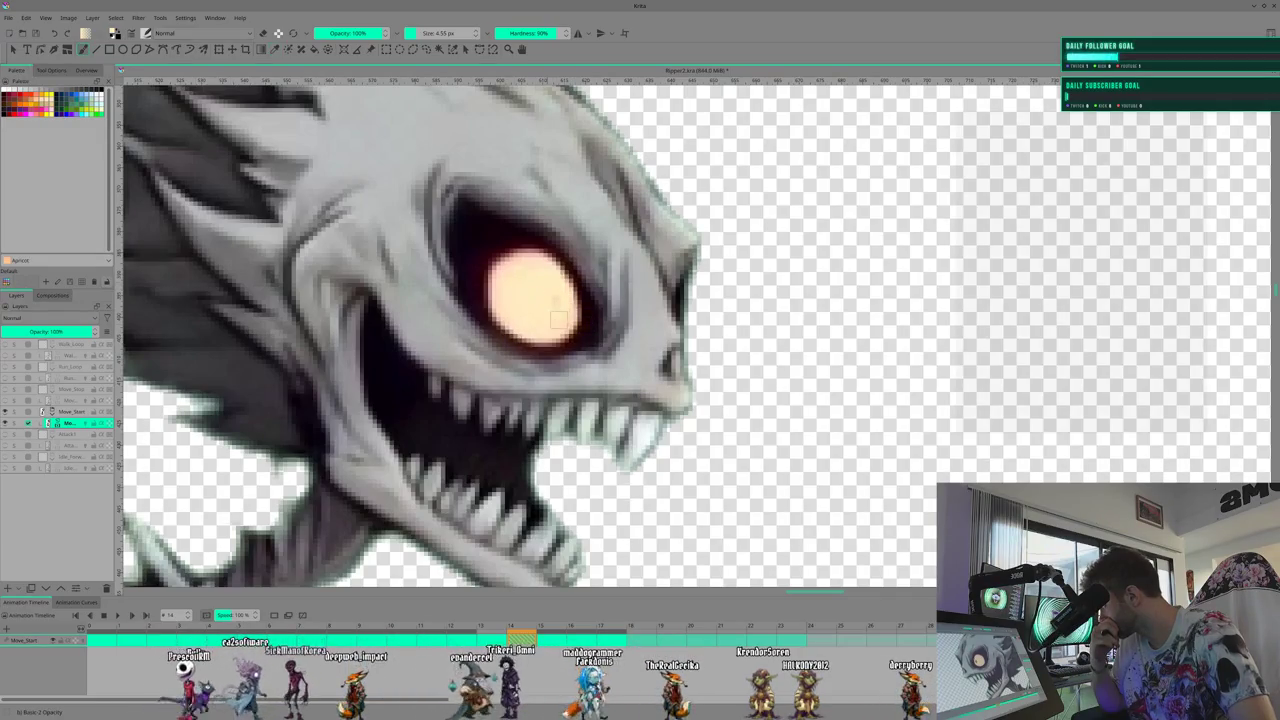
{"action": "left_click", "coordinate": [553, 633]}
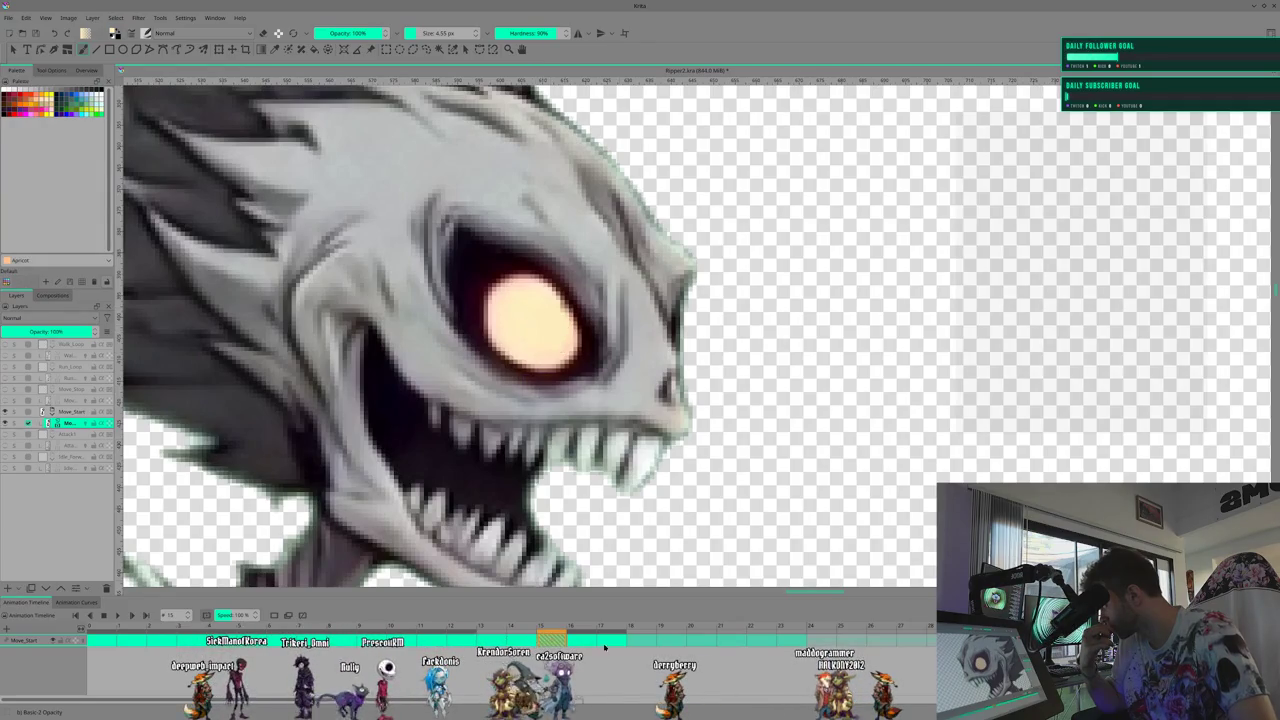
{"action": "key", "text": "Right"}
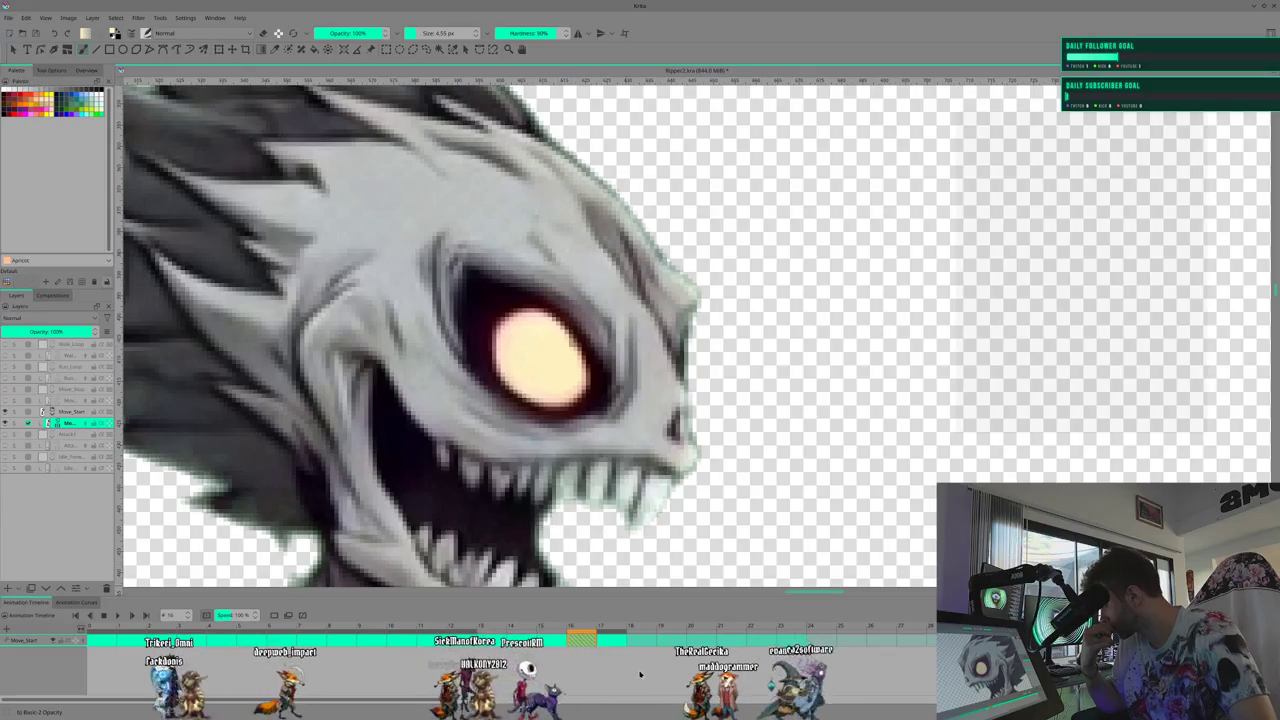
{"action": "key", "text": "period"}
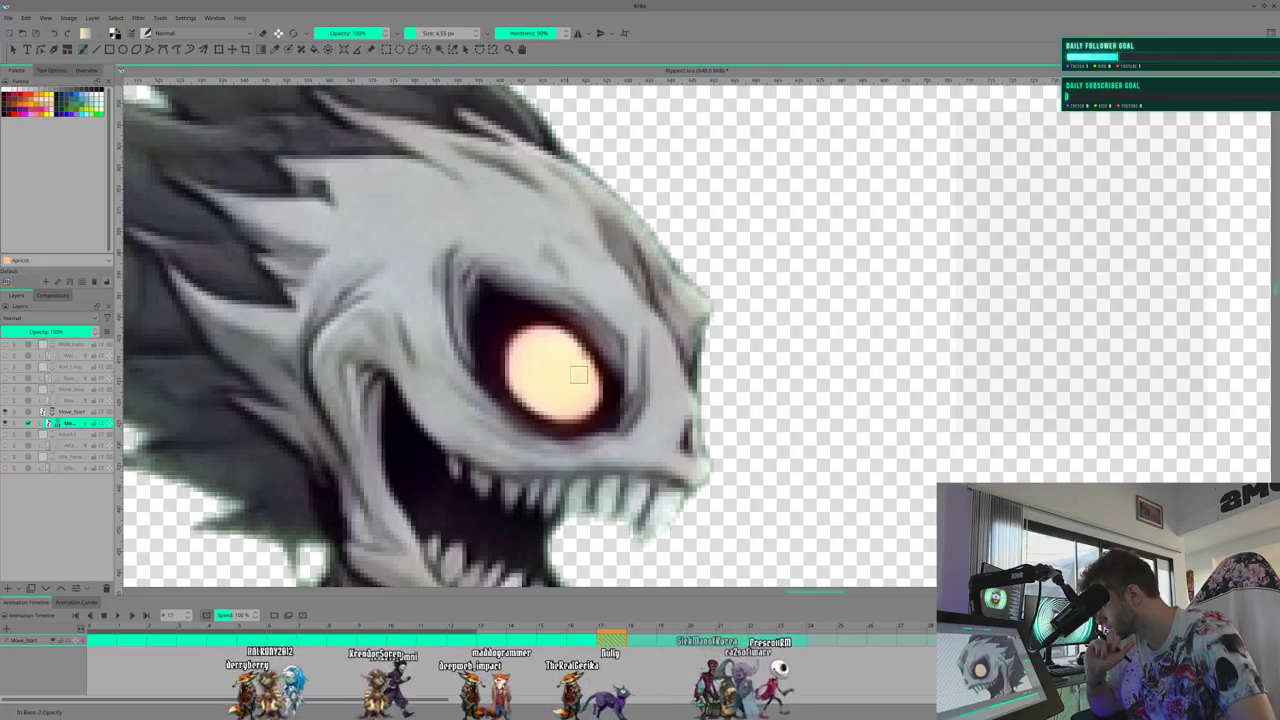
{"action": "left_click", "coordinate": [641, 651]}
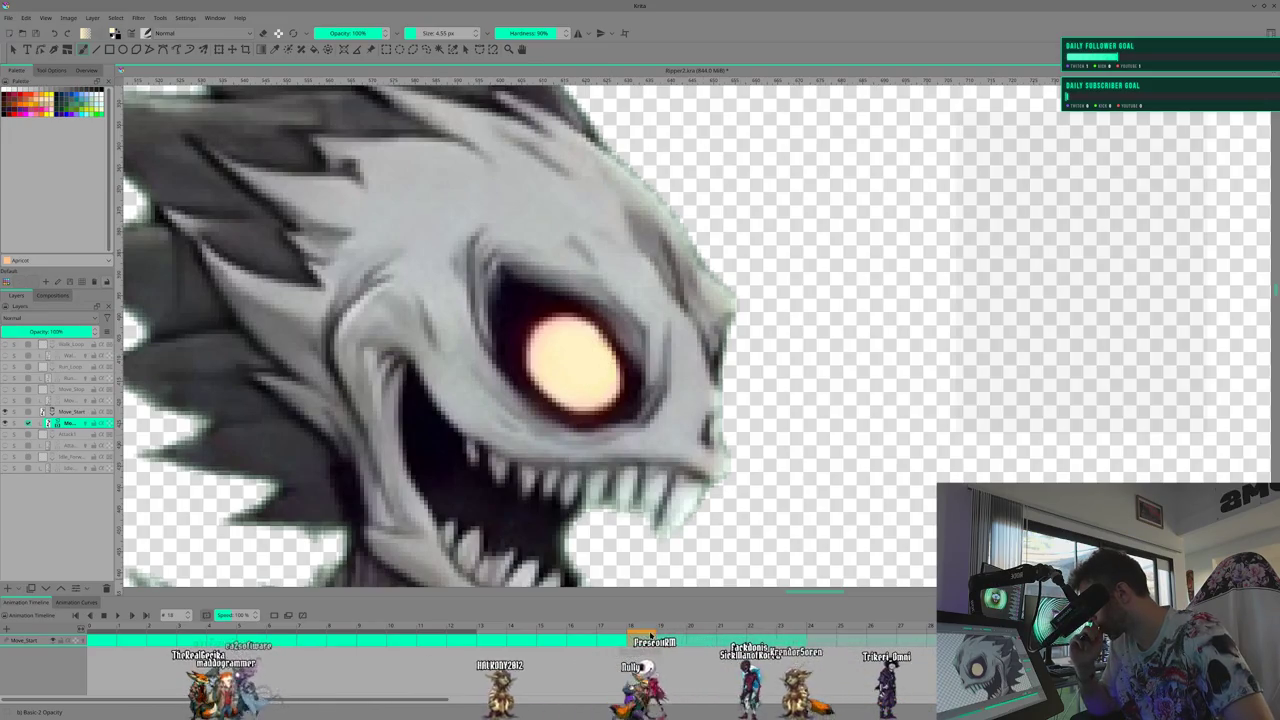
Step through Move_Start frames 18 to 23, then scrub the playhead back to earlier frames
{"action": "key", "text": "period"}
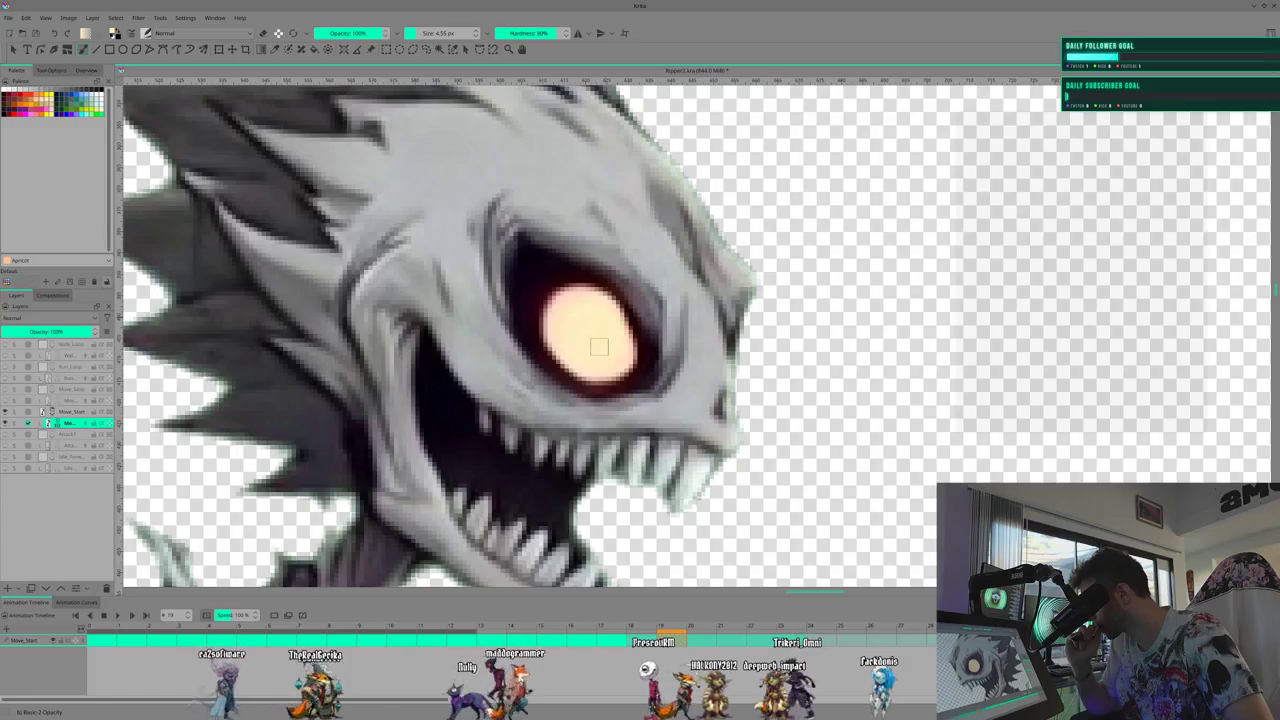
{"action": "left_click", "coordinate": [712, 628]}
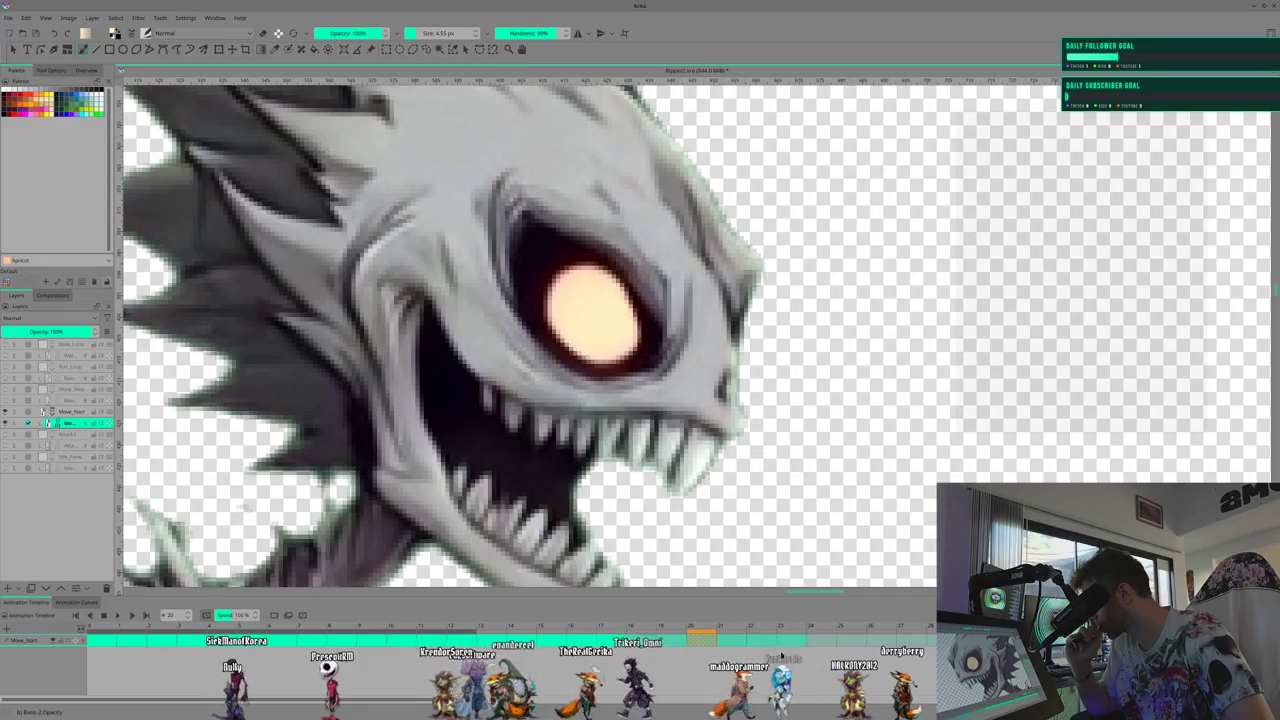
{"action": "left_click", "coordinate": [731, 626]}
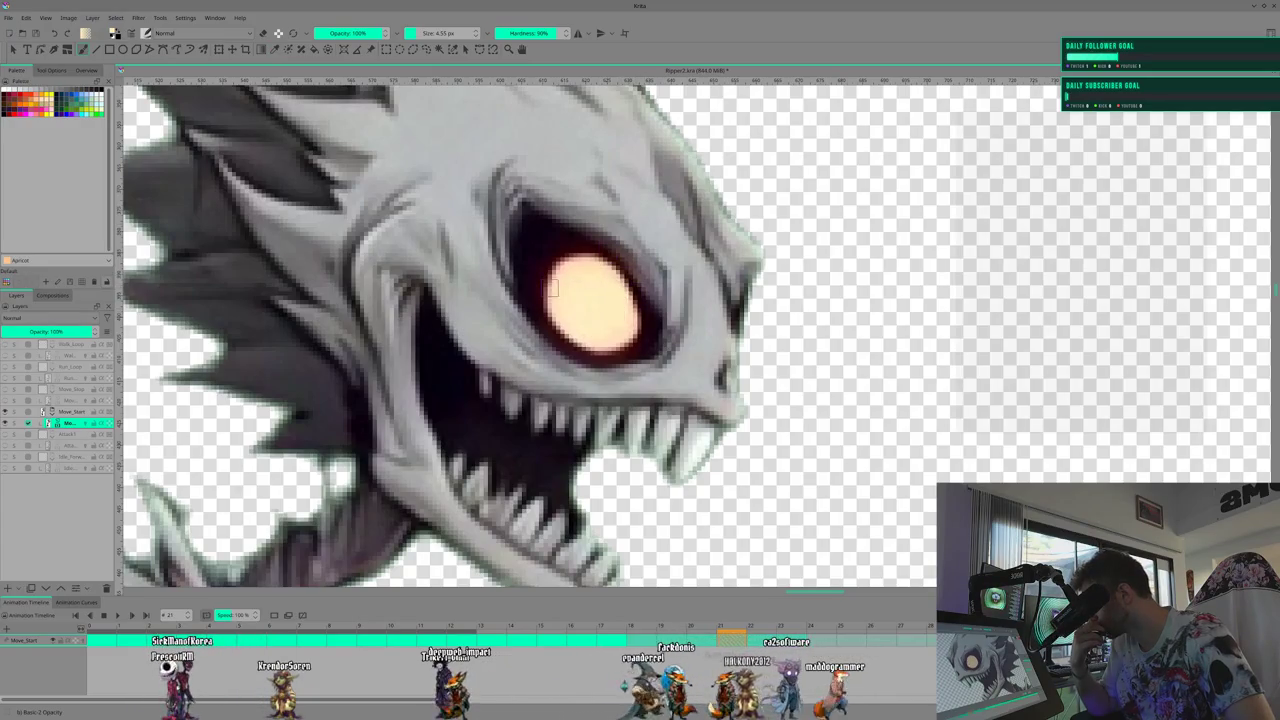
{"action": "left_click", "coordinate": [752, 645]}
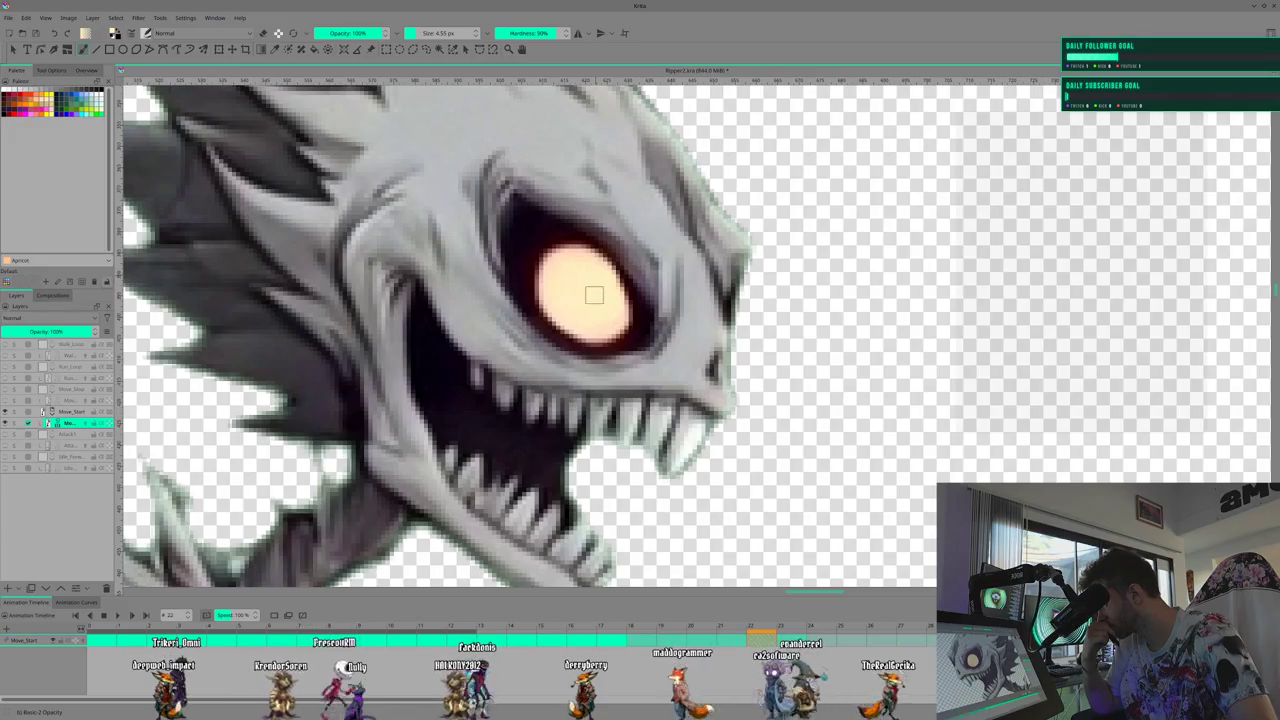
{"action": "key", "text": "period"}
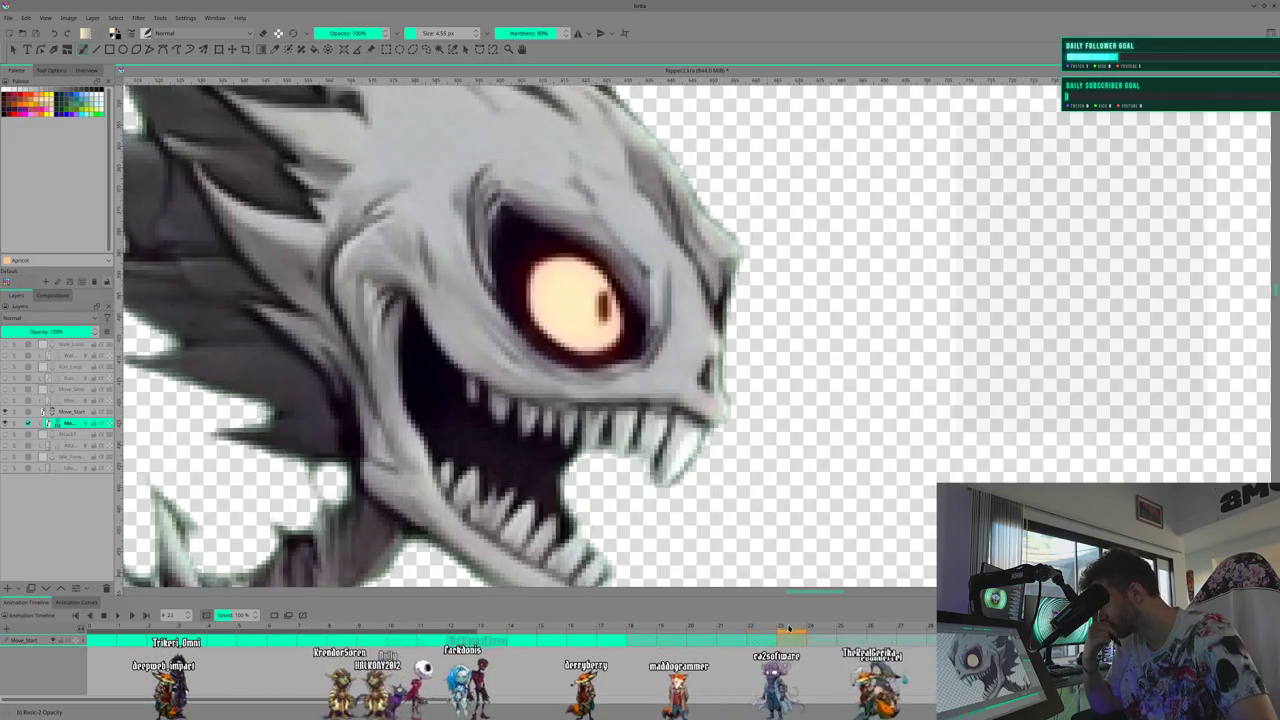
{"action": "key", "text": "period"}
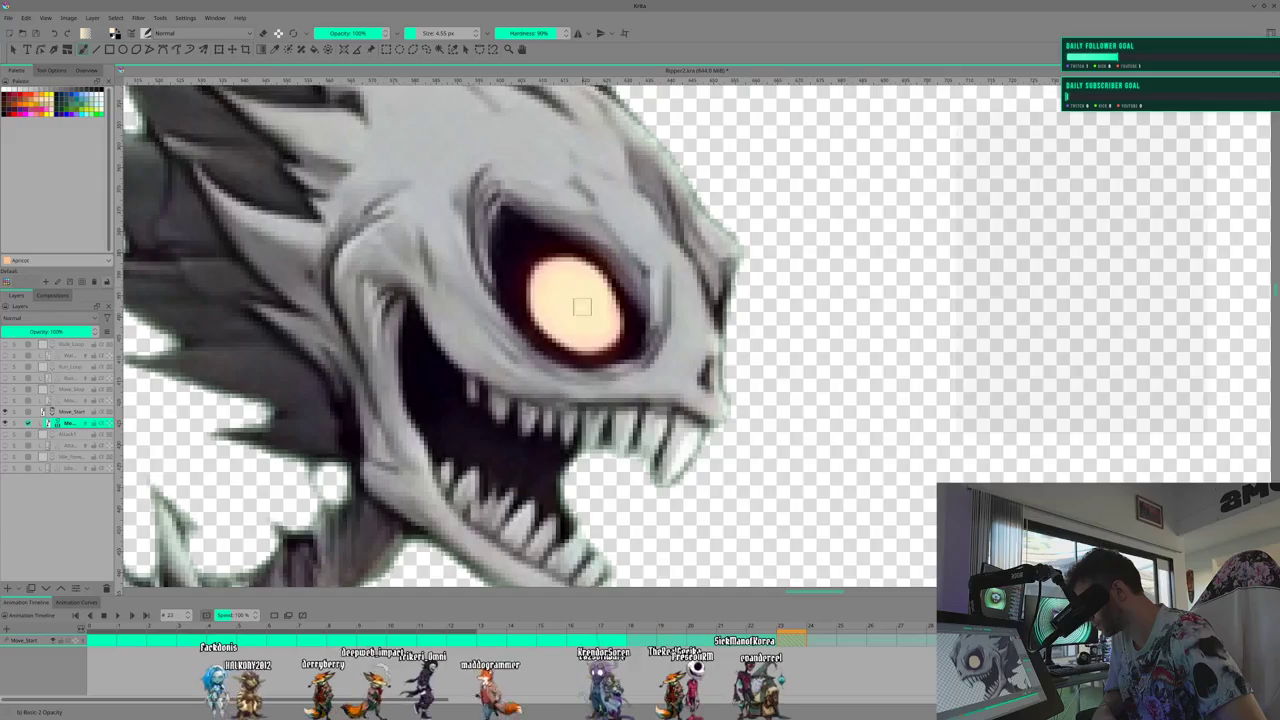
{"action": "left_click_drag", "start_coordinate": [663, 622], "coordinate": [491, 624]}
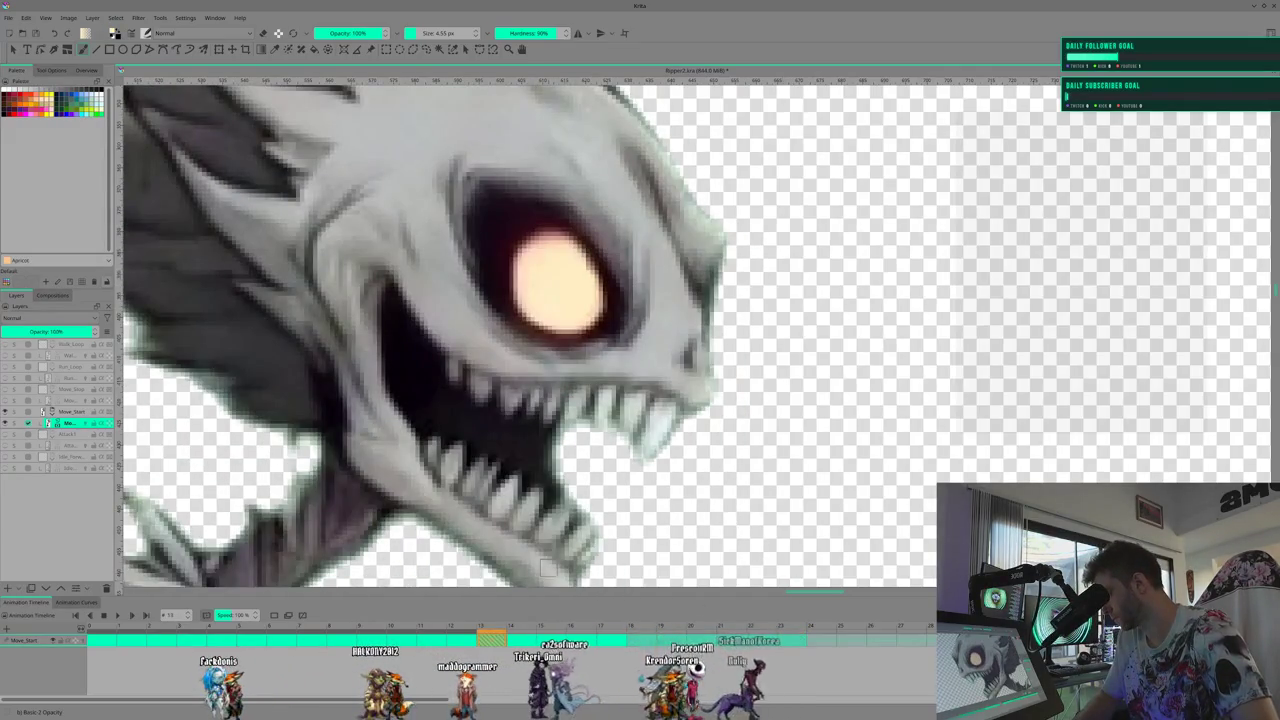
Zoom out and pan the canvas so the whole skeletal creature is visible
{"action": "scroll", "coordinate": [560, 480], "scroll_direction": "down", "scroll_amount": 2}
{"action": "scroll", "coordinate": [560, 480], "scroll_direction": "down", "scroll_amount": 2}
{"action": "scroll", "coordinate": [560, 480], "scroll_direction": "down", "scroll_amount": 2}
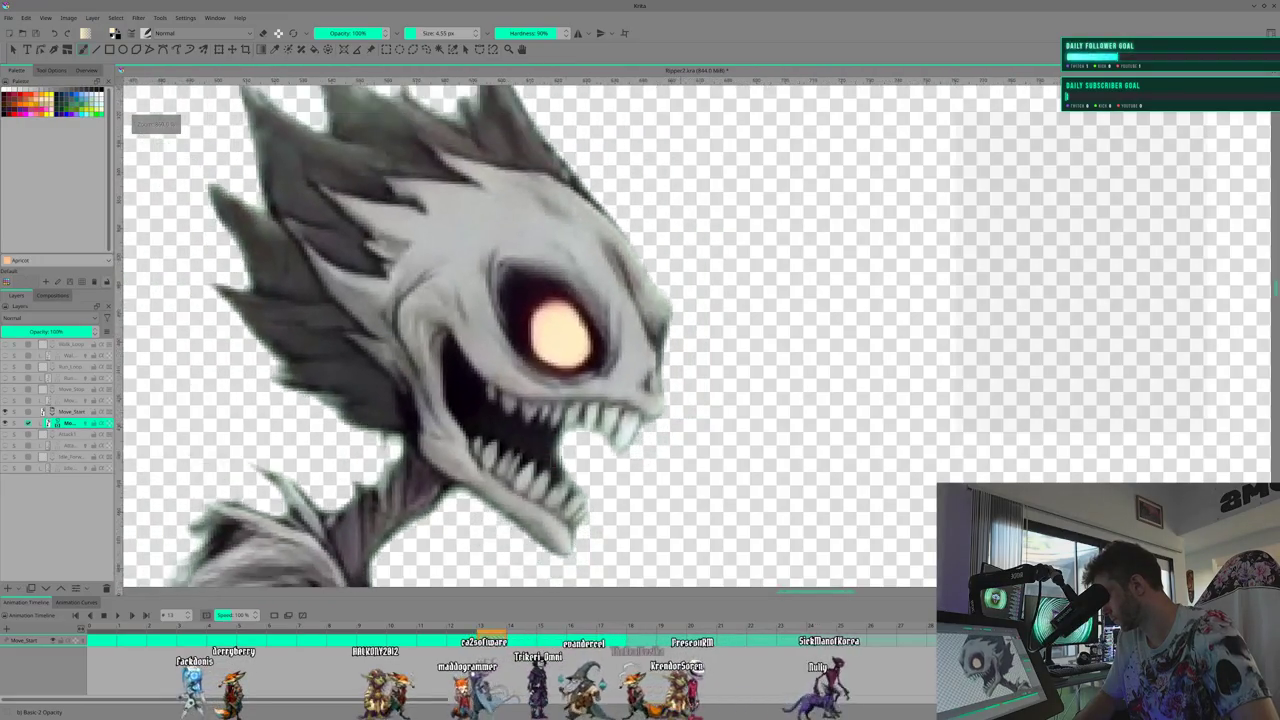
{"action": "scroll", "coordinate": [560, 480], "scroll_direction": "down", "scroll_amount": 1}
{"action": "scroll", "coordinate": [700, 457], "scroll_direction": "down", "scroll_amount": 2}
{"action": "scroll", "coordinate": [700, 457], "scroll_direction": "down", "scroll_amount": 1}
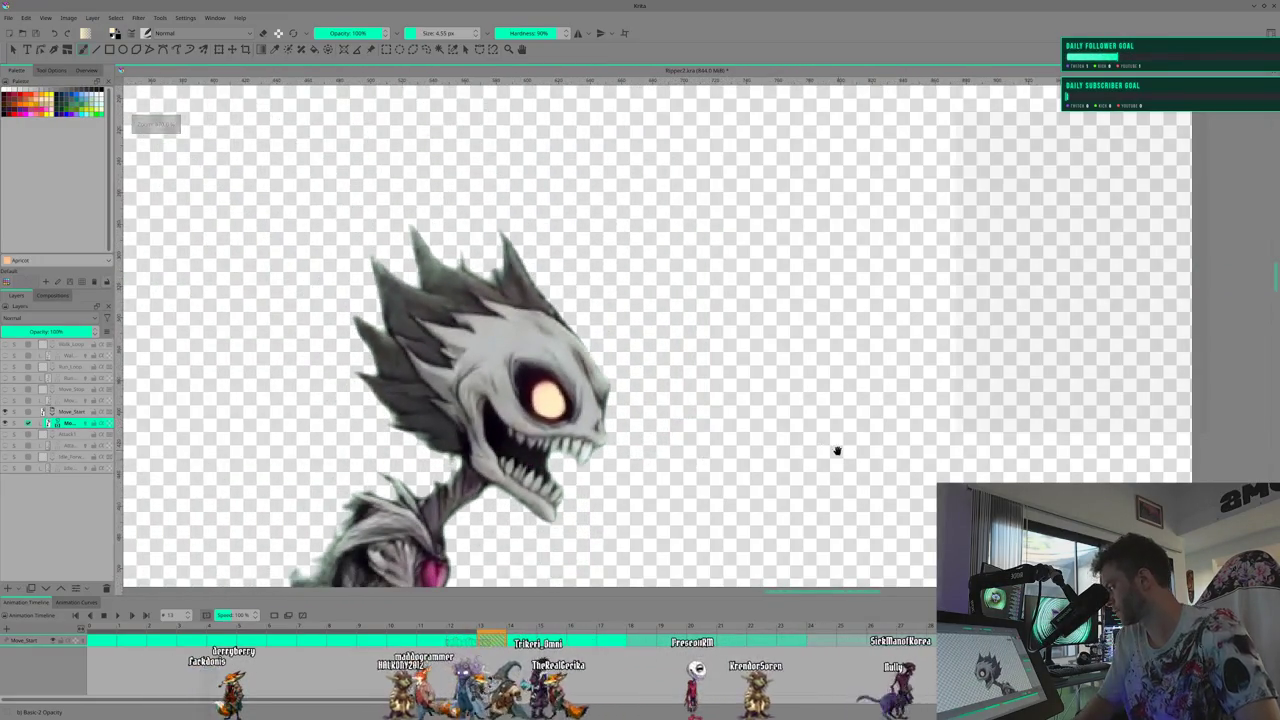
{"action": "scroll", "coordinate": [751, 316], "scroll_direction": "down", "scroll_amount": 2}
{"action": "left_click_drag", "start_coordinate": [480, 400], "coordinate": [571, 386]}
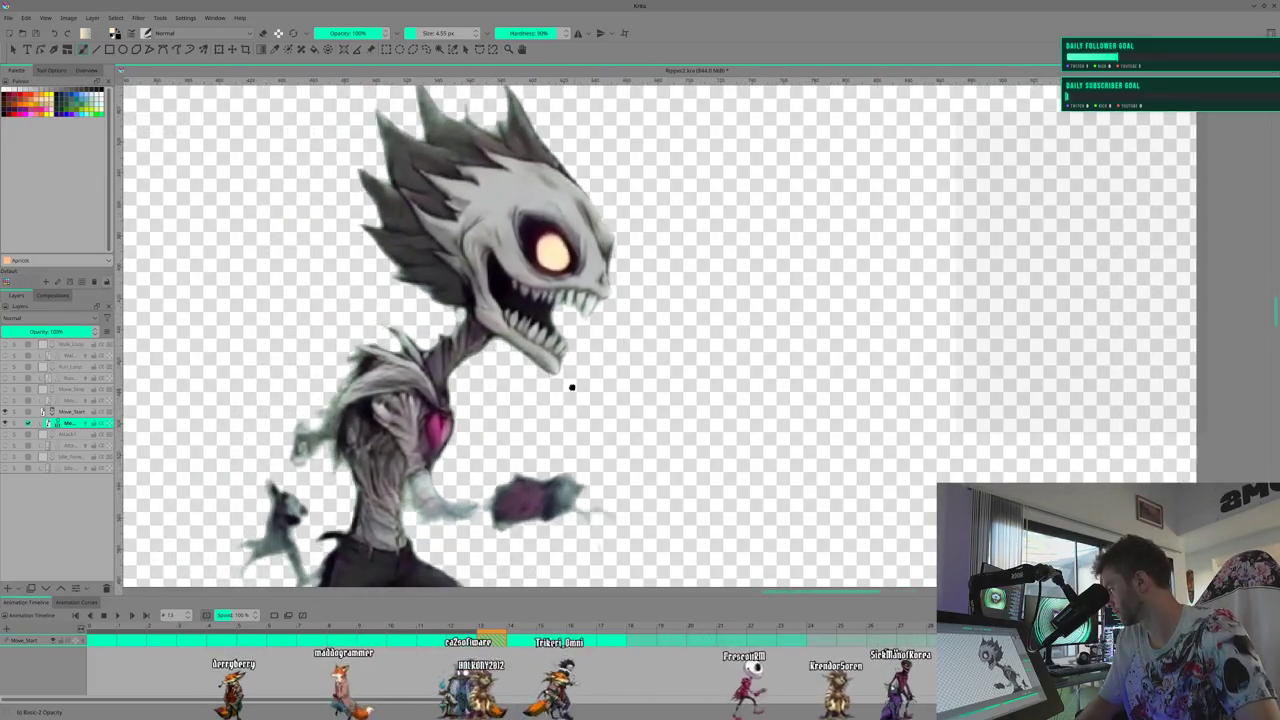
{"action": "scroll", "coordinate": [568, 385], "scroll_direction": "down", "scroll_amount": 2}
{"action": "scroll", "coordinate": [575, 400], "scroll_direction": "down", "scroll_amount": 1}
{"action": "scroll", "coordinate": [560, 390], "scroll_direction": "down", "scroll_amount": 1}
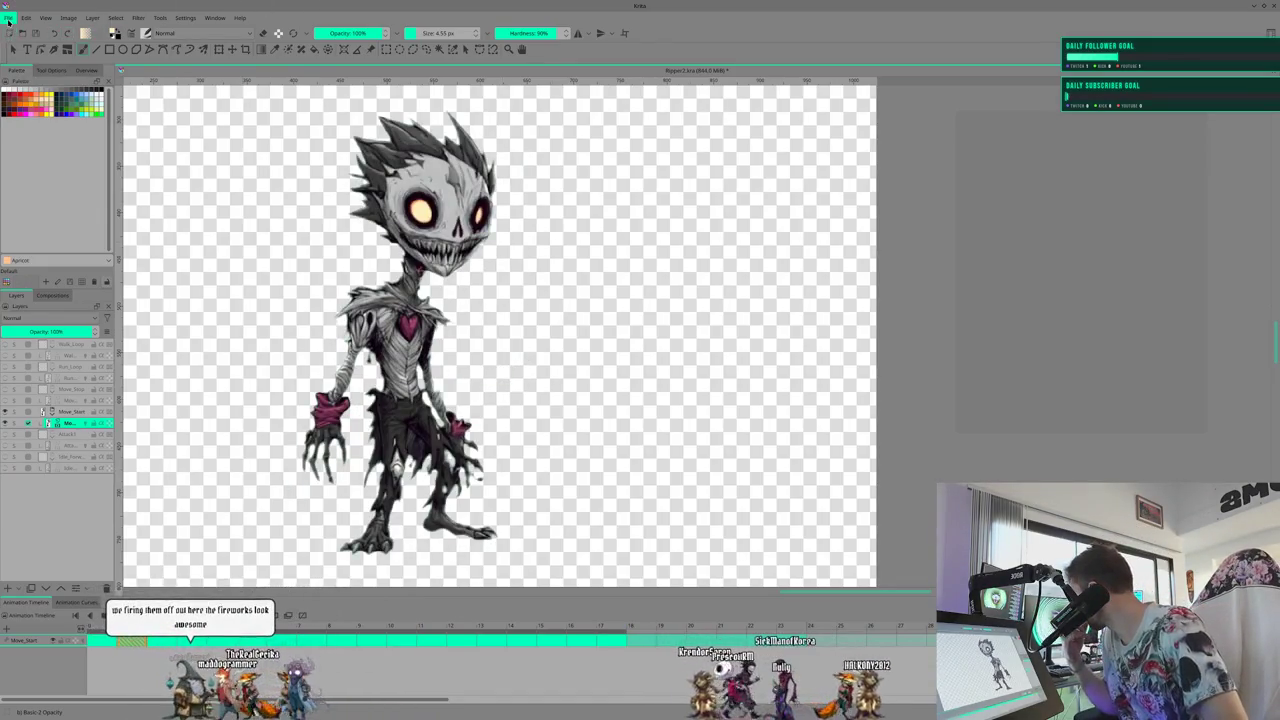
Save the creature animation file and bring up the File > Open Recent list
{"action": "left_click", "coordinate": [9, 17]}
{"action": "left_click", "coordinate": [29, 71]}
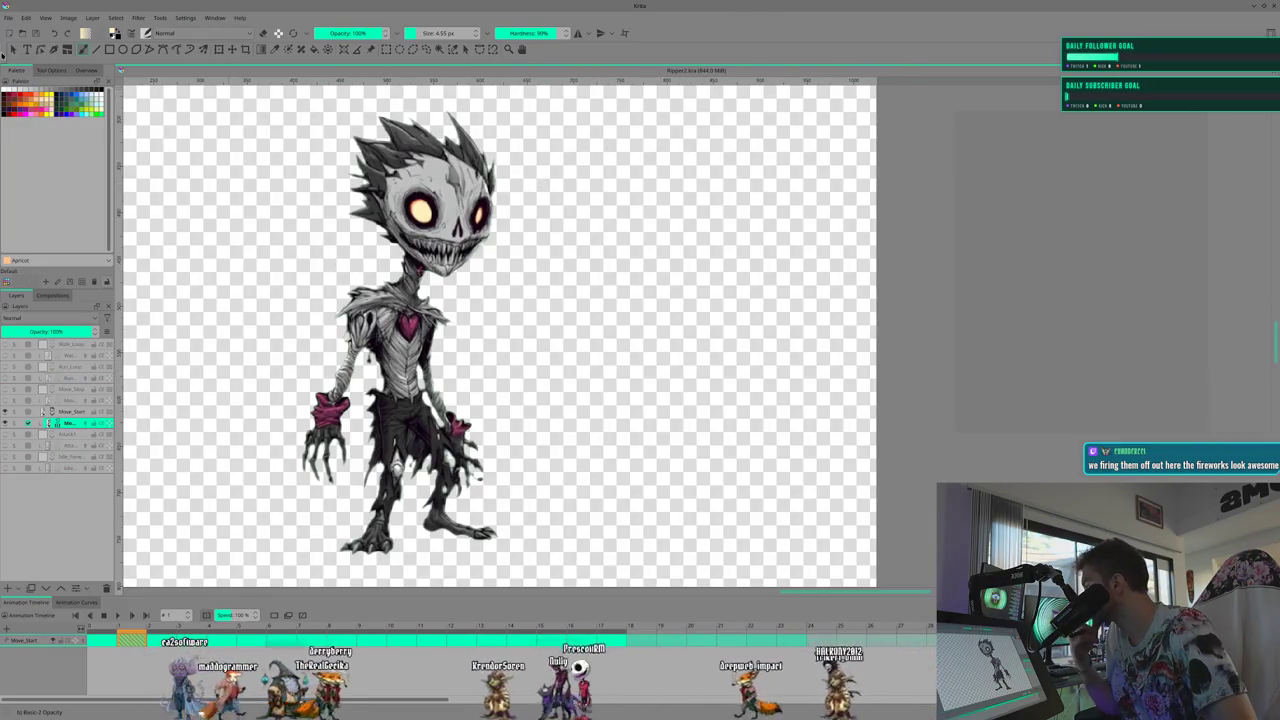
{"action": "left_click", "coordinate": [8, 18]}
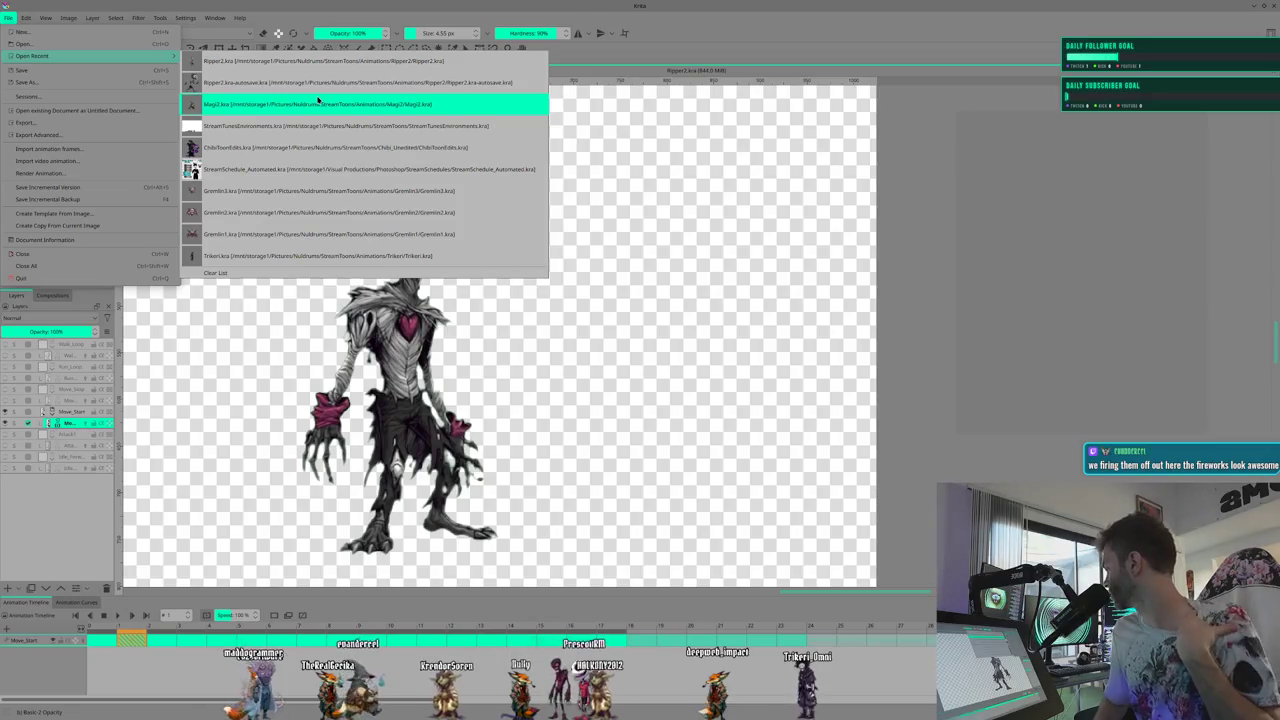
{"action": "mouse_move", "coordinate": [32, 56]}
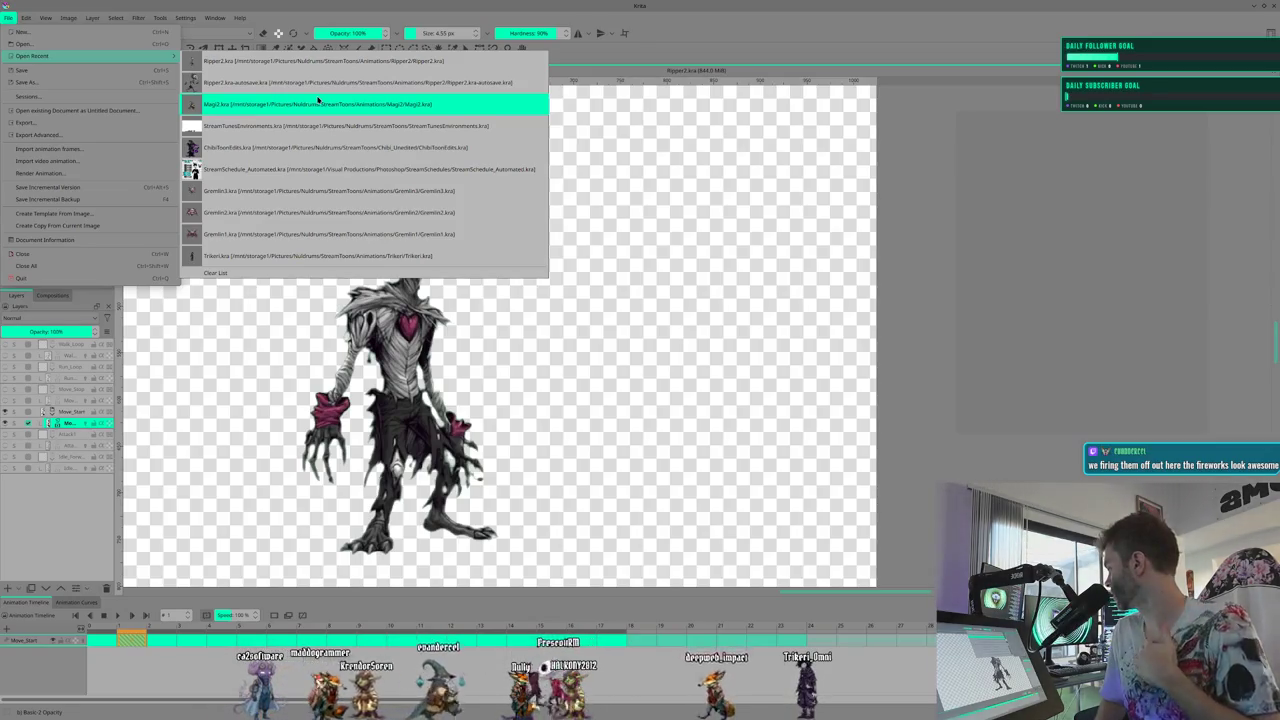
{"action": "left_click", "coordinate": [318, 103]}
Open Gremlin3.kra from the recent files list
{"action": "left_click", "coordinate": [8, 17]}
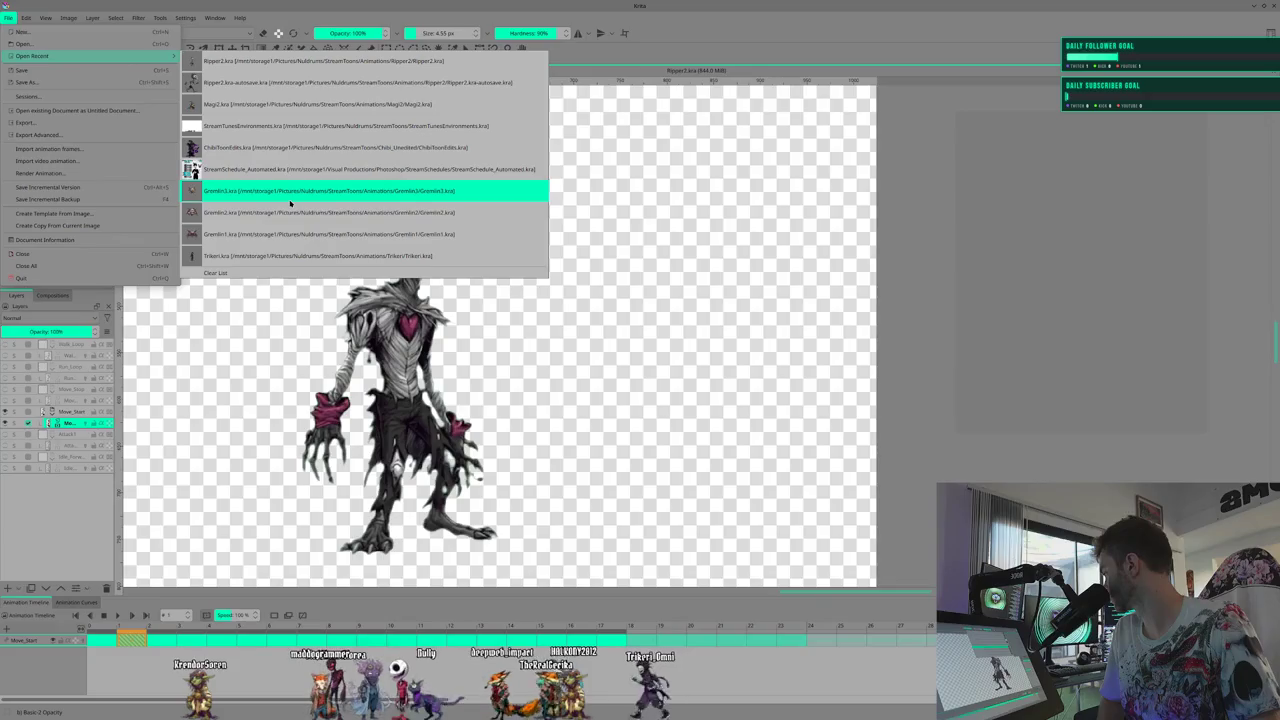
{"action": "left_click", "coordinate": [290, 200]}
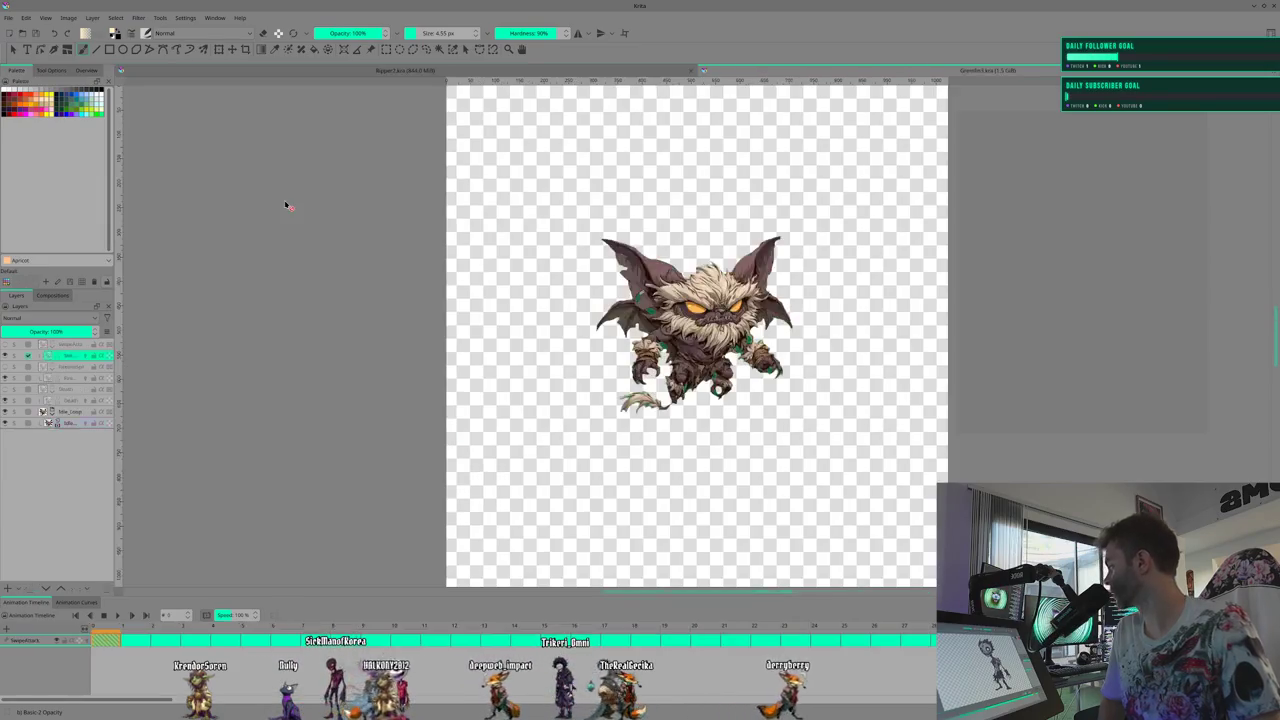
Zoom and pan the canvas until the whole gremlin fits in view during Idle_Loop playback
{"action": "scroll", "coordinate": [714, 398], "scroll_direction": "up", "scroll_amount": 2}
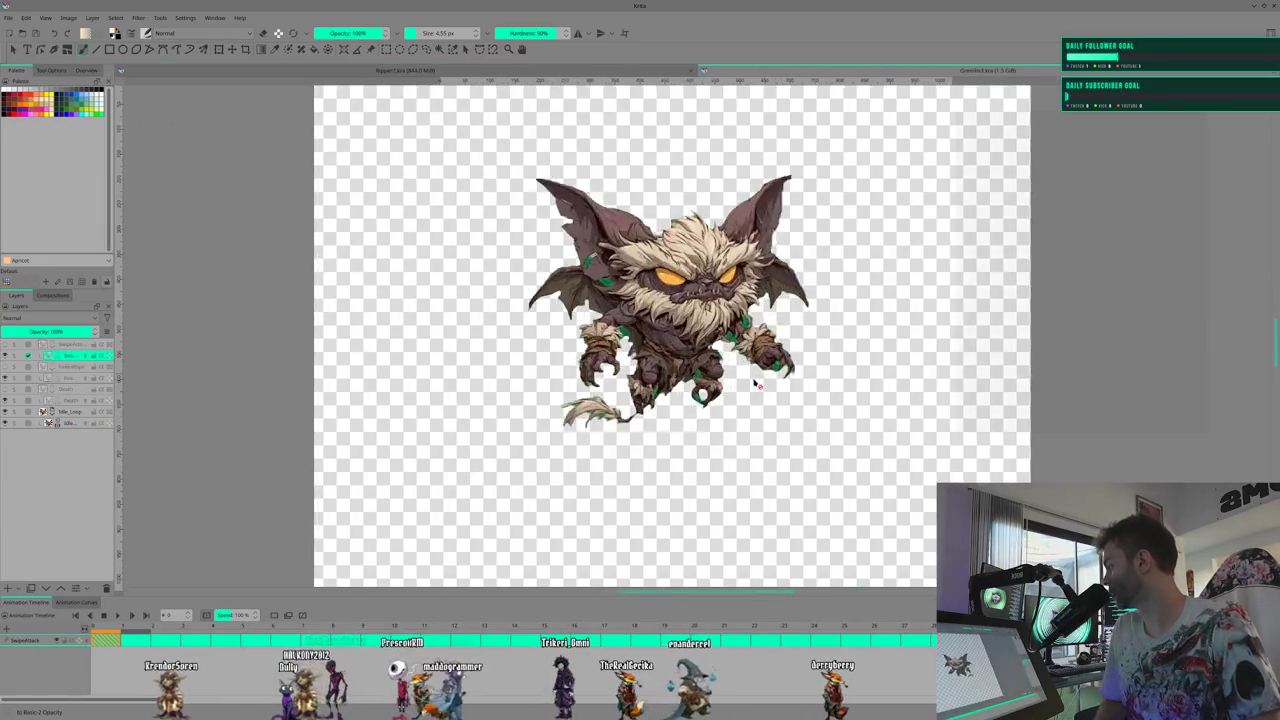
{"action": "scroll", "coordinate": [714, 398], "scroll_direction": "up", "scroll_amount": 2}
{"action": "scroll", "coordinate": [714, 398], "scroll_direction": "up", "scroll_amount": 2}
{"action": "scroll", "coordinate": [714, 398], "scroll_direction": "up", "scroll_amount": 2}
{"action": "scroll", "coordinate": [714, 395], "scroll_direction": "up", "scroll_amount": 2}
{"action": "scroll", "coordinate": [714, 395], "scroll_direction": "up", "scroll_amount": 2}
{"action": "scroll", "coordinate": [657, 424], "scroll_direction": "up", "scroll_amount": 1}
{"action": "scroll", "coordinate": [657, 424], "scroll_direction": "down", "scroll_amount": 1}
{"action": "scroll", "coordinate": [657, 424], "scroll_direction": "down", "scroll_amount": 1}
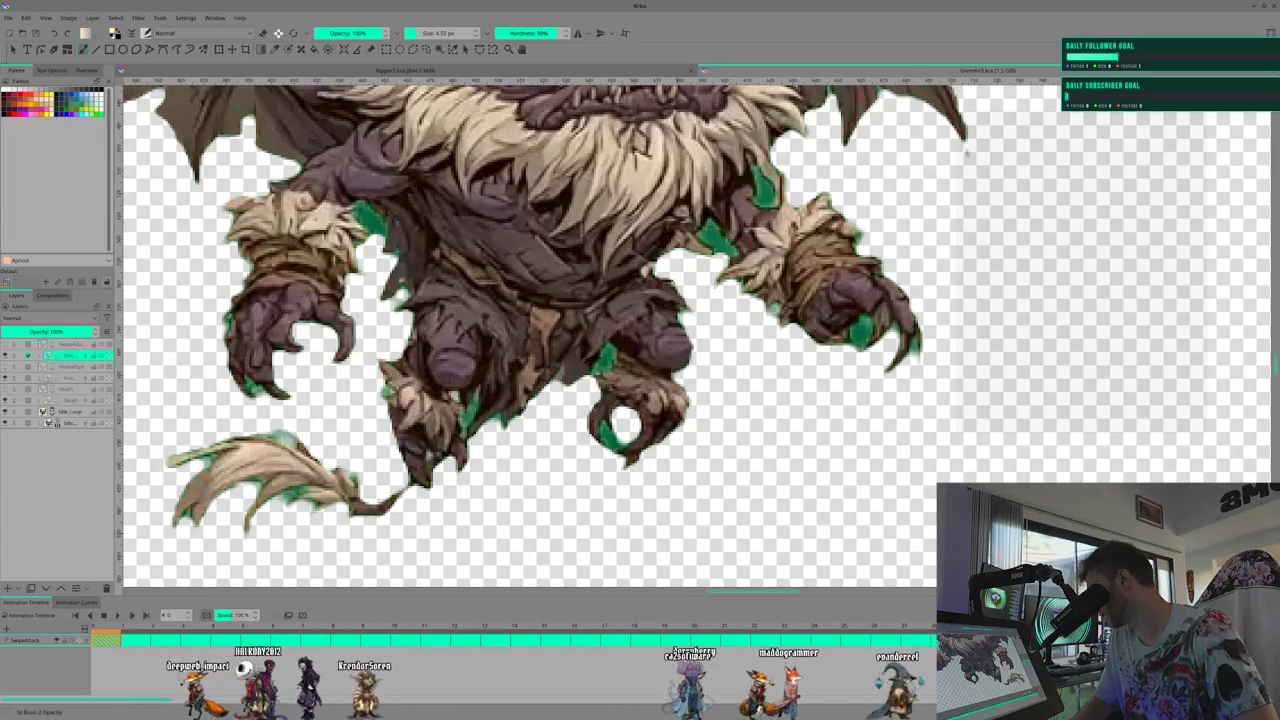
{"action": "scroll", "coordinate": [493, 523], "scroll_direction": "down", "scroll_amount": 2}
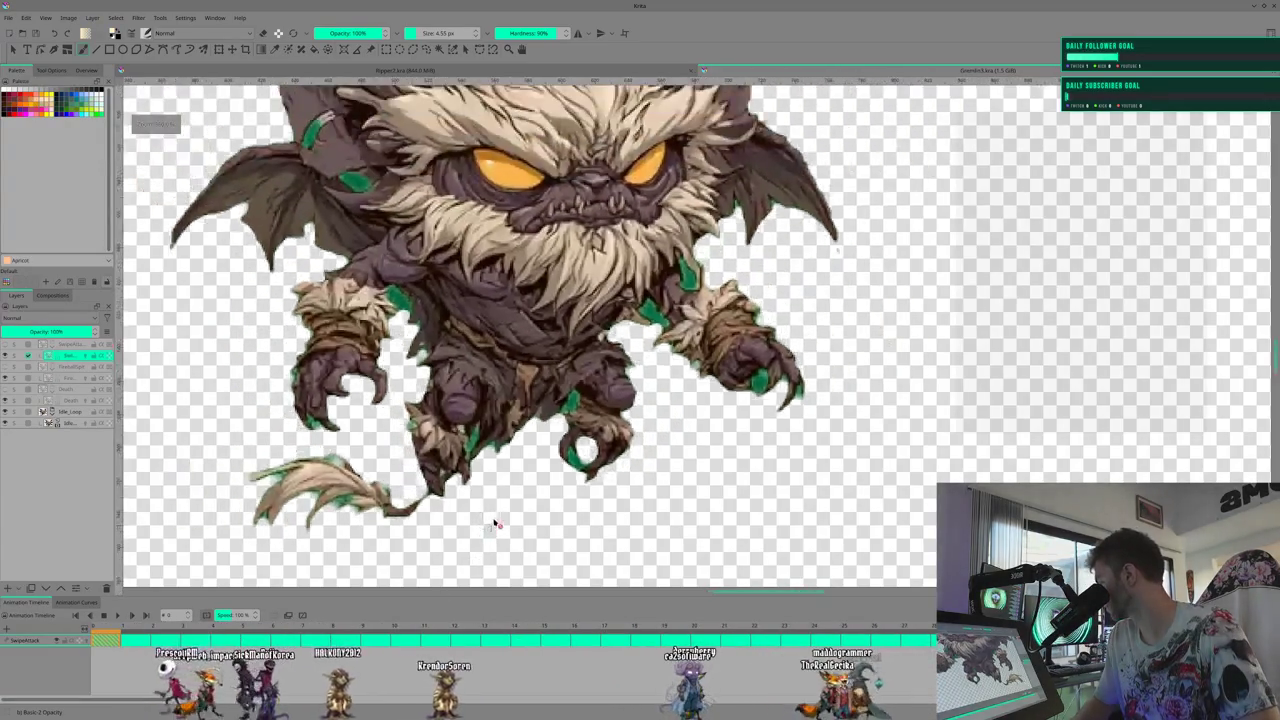
{"action": "scroll", "coordinate": [497, 523], "scroll_direction": "down", "scroll_amount": 1}
{"action": "left_click_drag", "start_coordinate": [671, 477], "coordinate": [603, 481]}
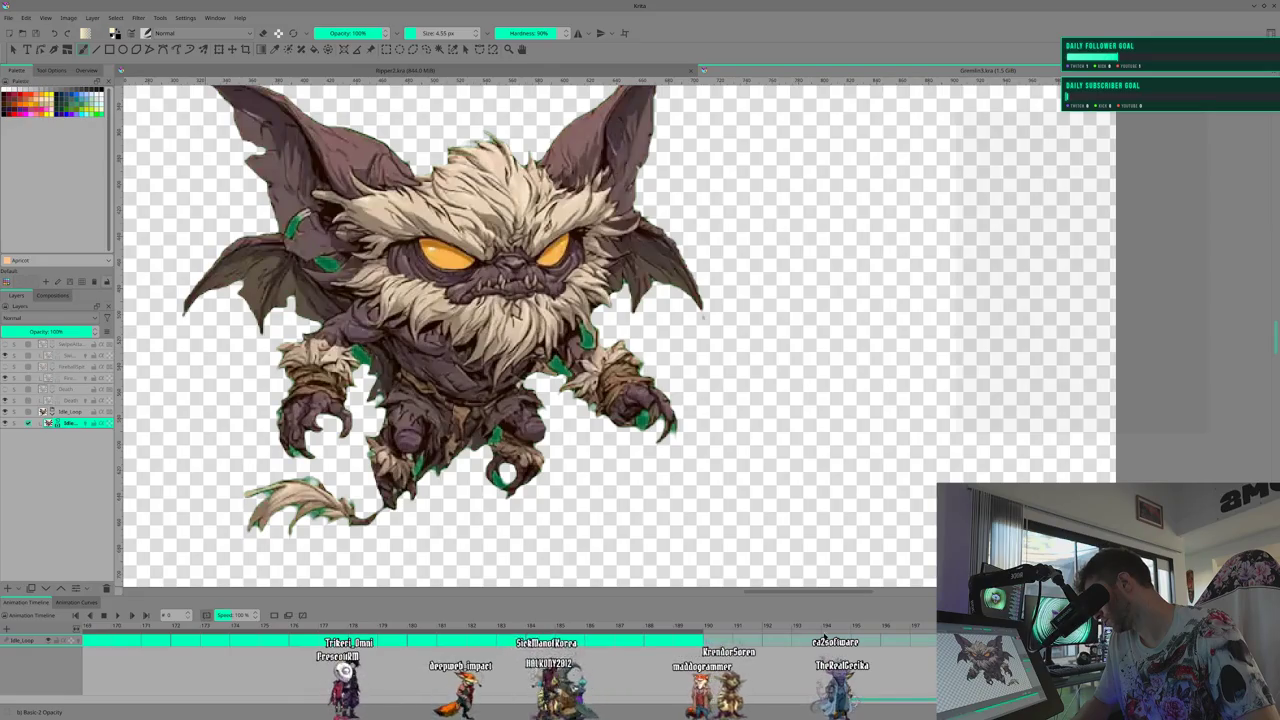
{"action": "right_click", "coordinate": [700, 629]}
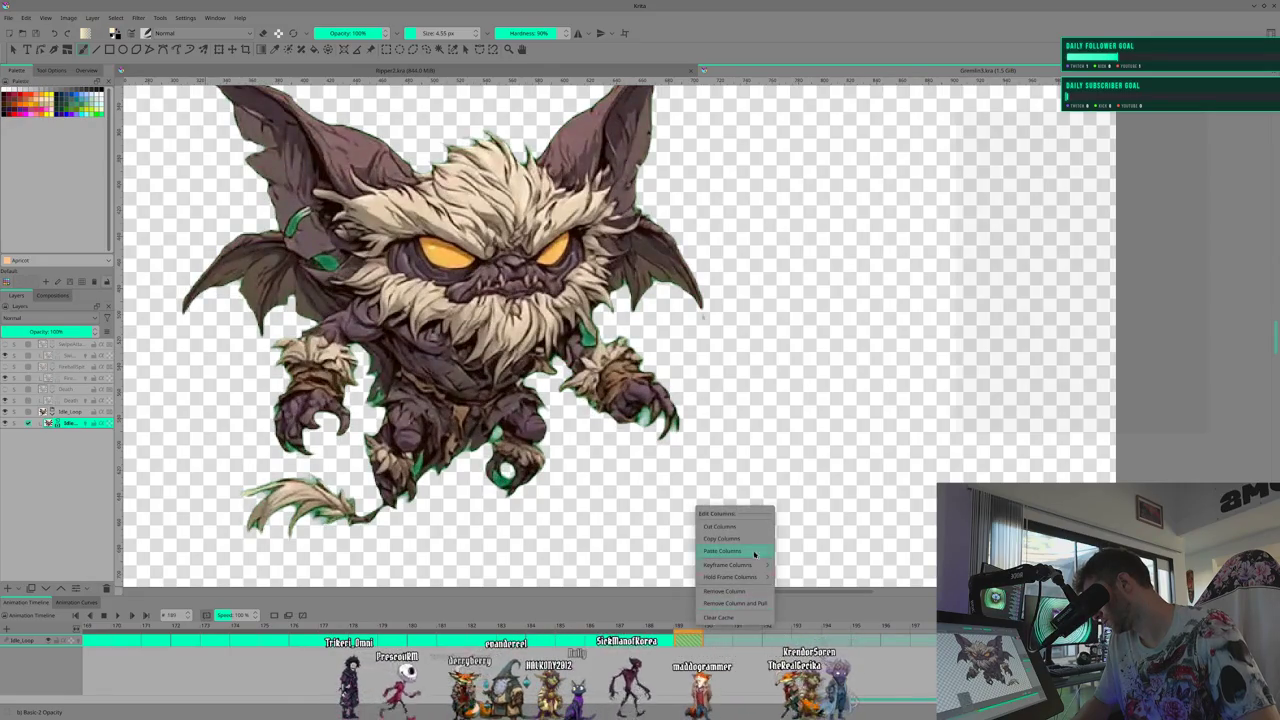
Set the gremlin animation's end time to the chosen timeline frame
{"action": "left_click", "coordinate": [682, 648]}
{"action": "right_click", "coordinate": [688, 640]}
{"action": "left_click", "coordinate": [736, 517]}
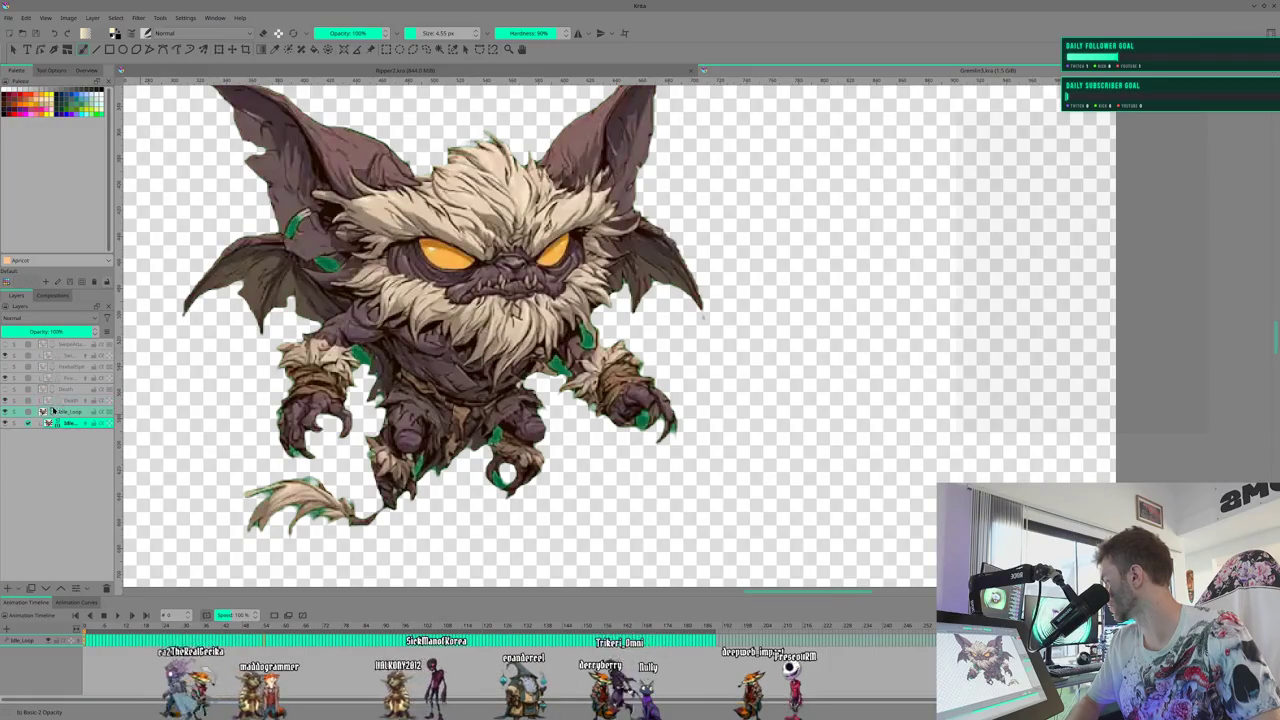
Make the Death layer visible and switch back to the Ripper2.kra document
{"action": "left_click", "coordinate": [5, 399]}
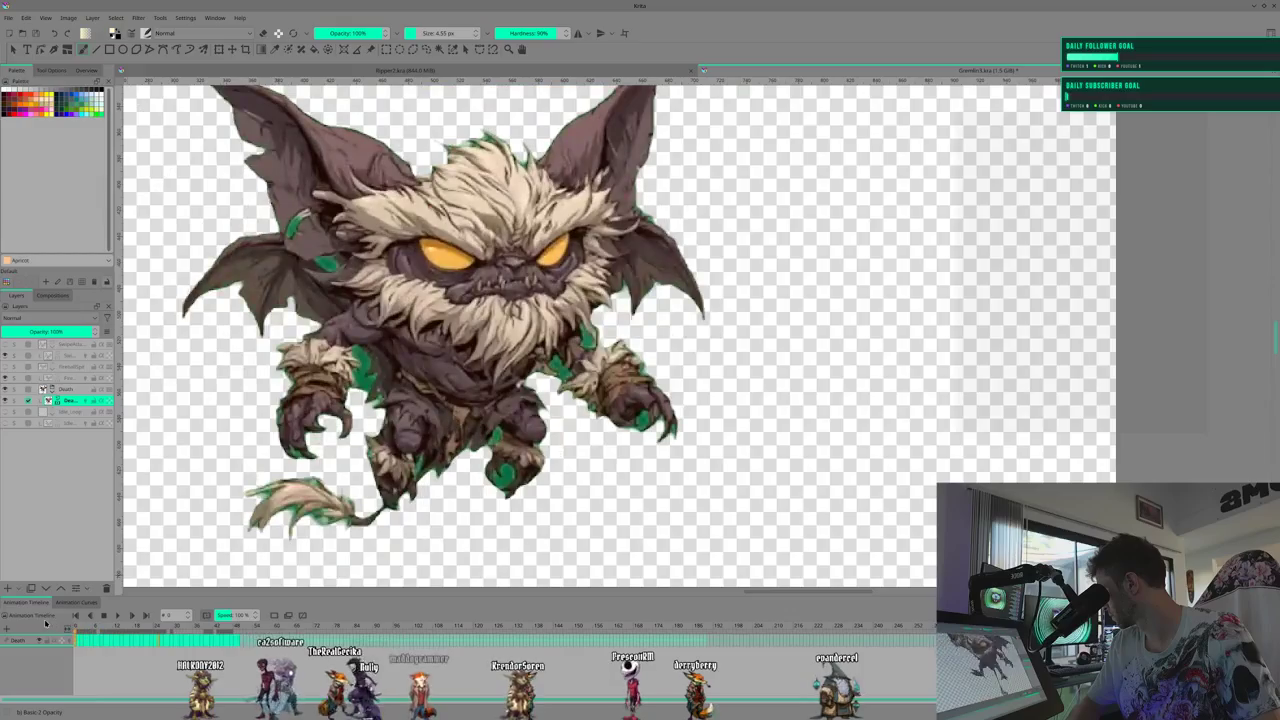
{"action": "scroll", "coordinate": [733, 330], "scroll_direction": "down", "scroll_amount": 2}
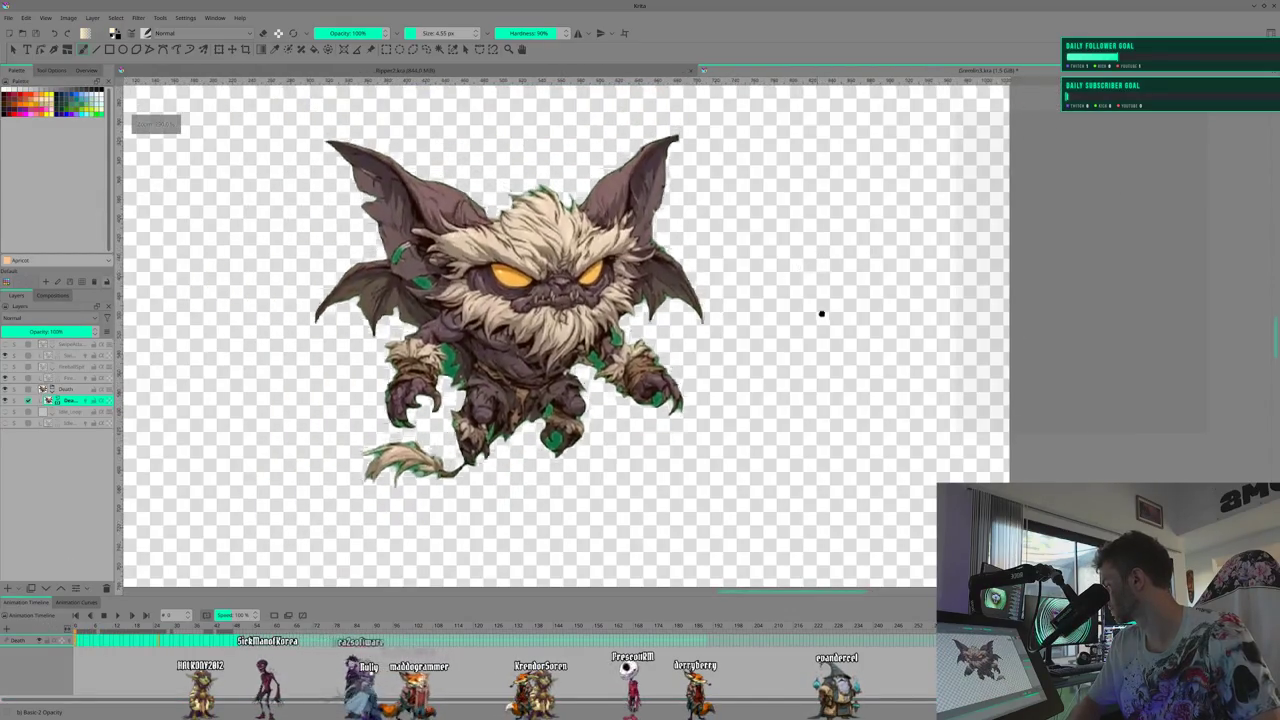
{"action": "left_click", "coordinate": [393, 70]}
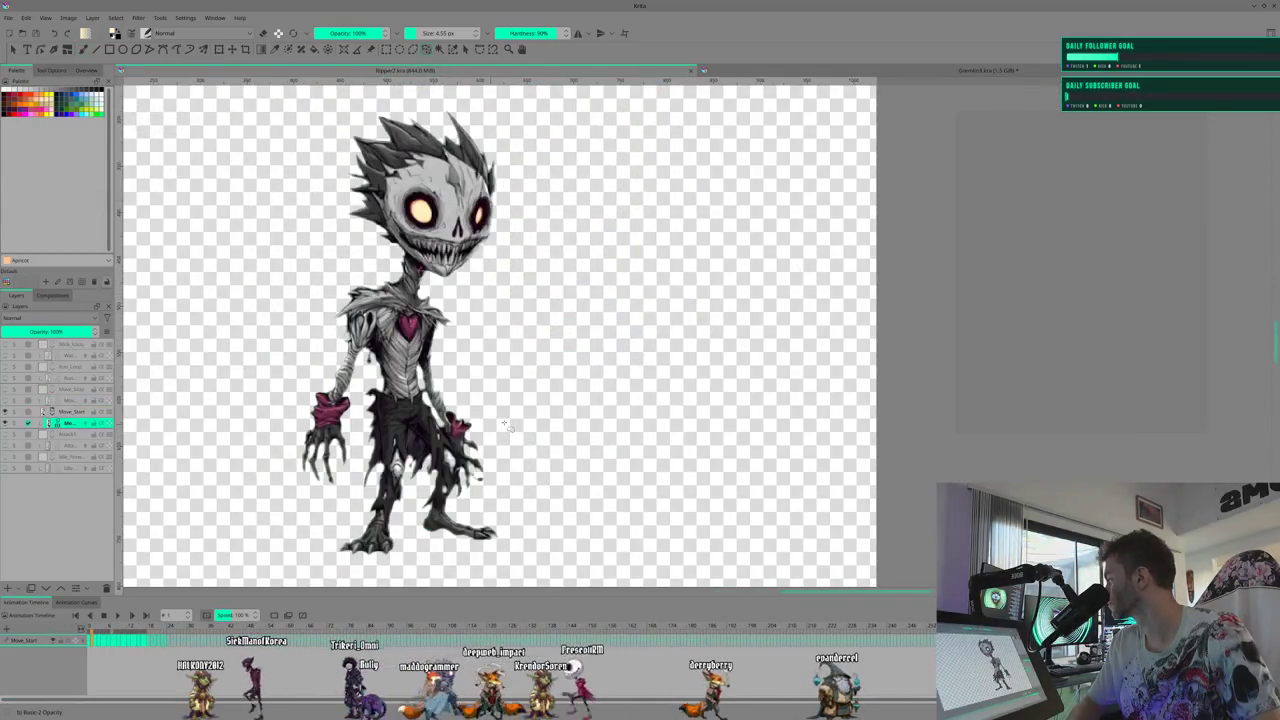
Scroll over the Ripper2.kra canvas showing the skeletal creature's Move_Start animation
{"action": "scroll", "coordinate": [505, 424], "scroll_direction": "down", "scroll_amount": 1}
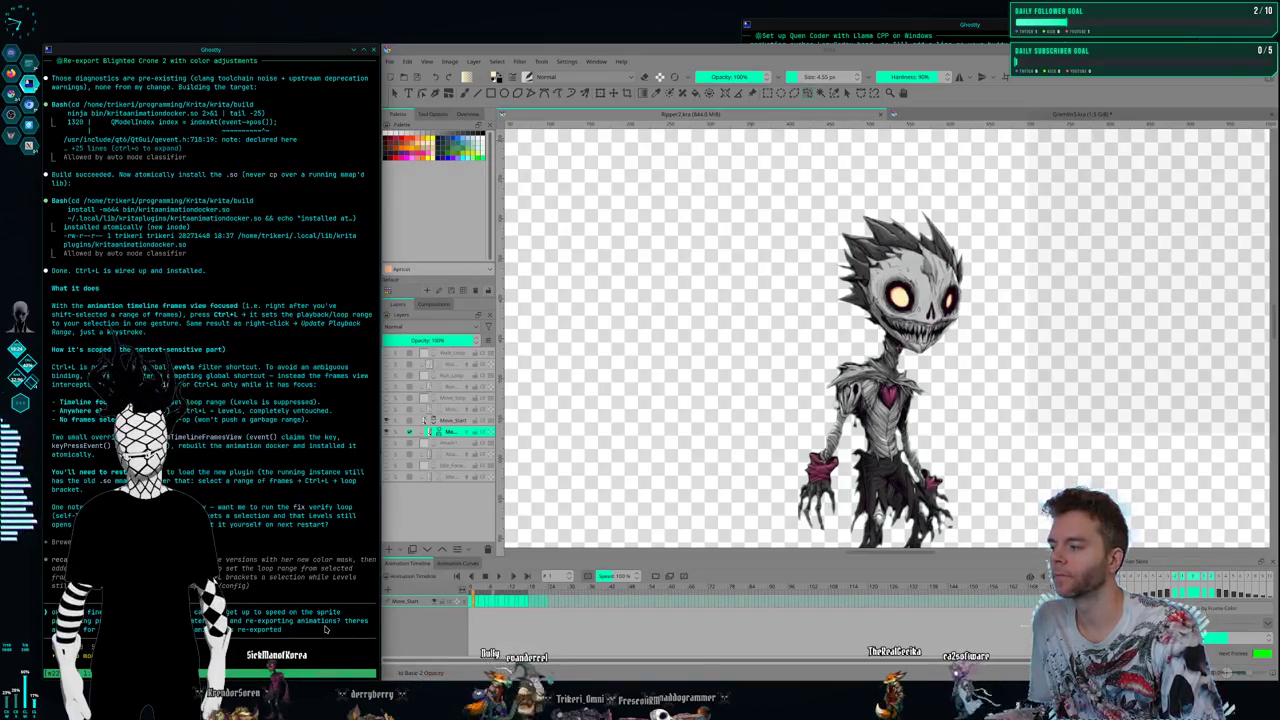
Type the follow-up request about re-exporting the animations at the Ghostty prompt
{"action": "type", "text": " and"}
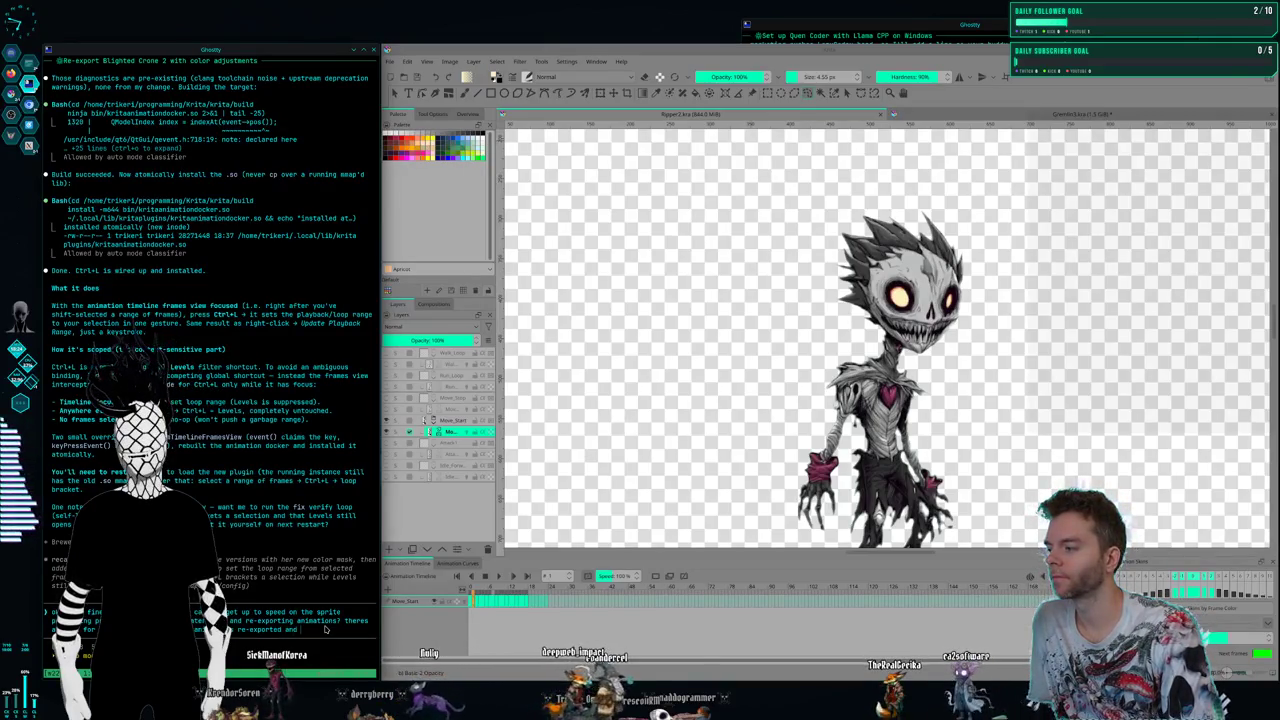
{"action": "type", "text": " de green edge"}
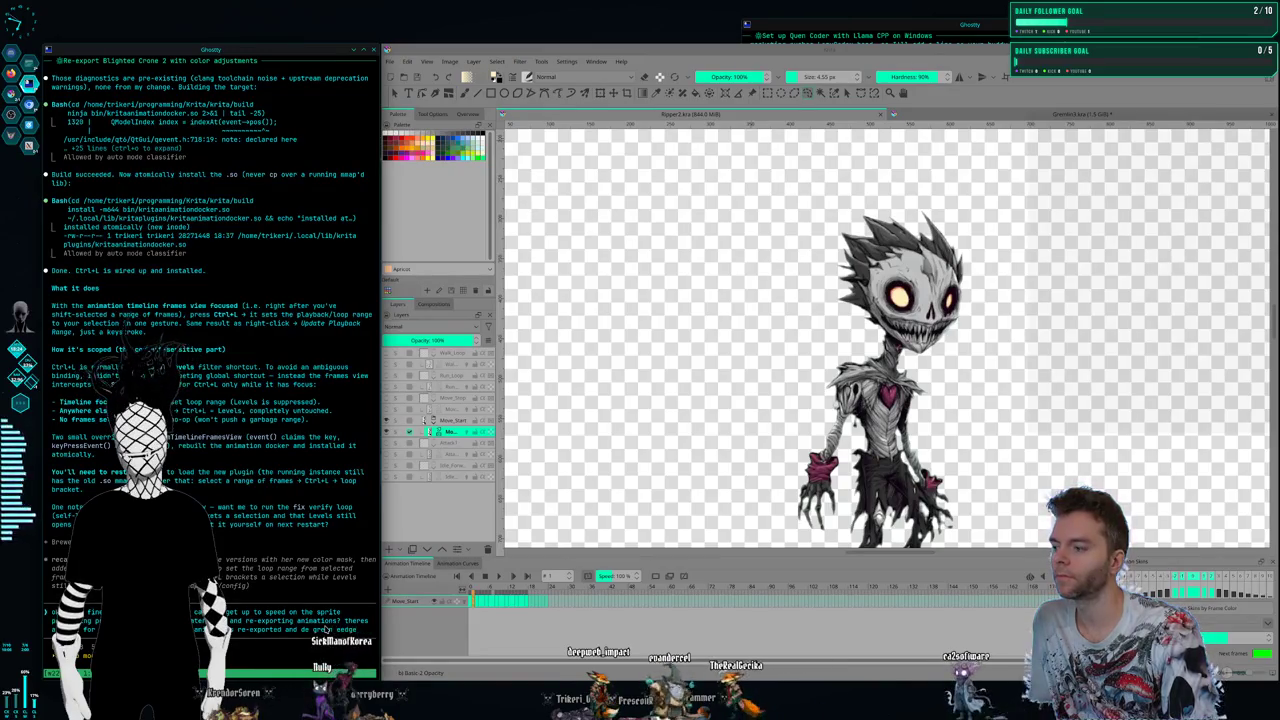
{"action": "type", "text": "the"}
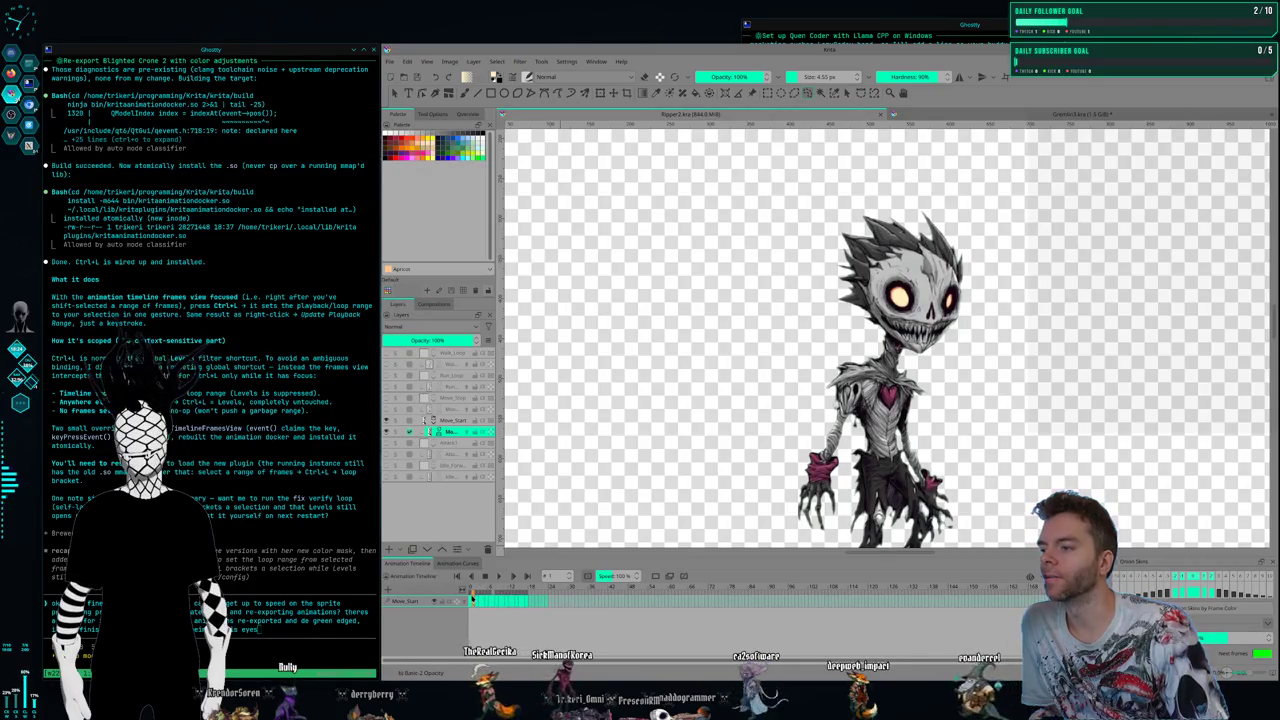
Show only the Move_Stop layer and play its animation loop on the timeline
{"action": "mouse_move", "coordinate": [472, 591]}
{"action": "left_mouse_down"}
{"action": "mouse_move", "coordinate": [531, 595]}
{"action": "mouse_move", "coordinate": [472, 591]}
{"action": "left_mouse_up"}
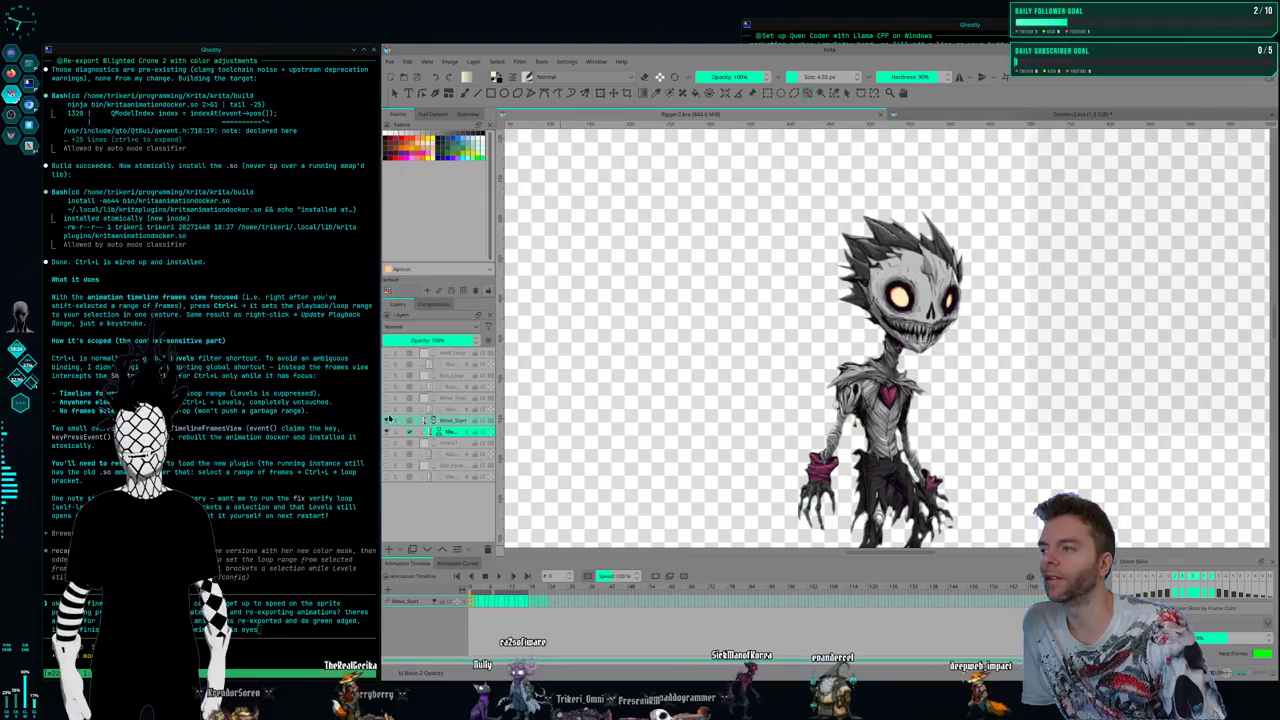
{"action": "left_click", "coordinate": [388, 398]}
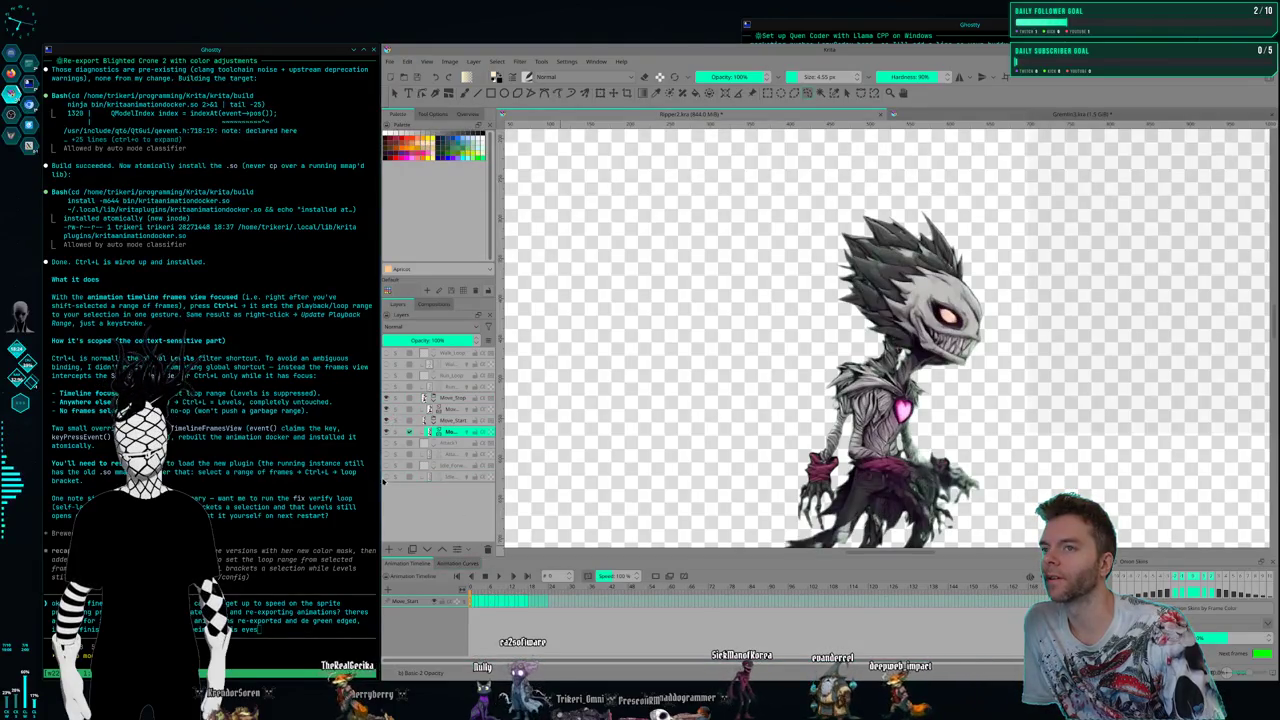
{"action": "left_click", "coordinate": [390, 421]}
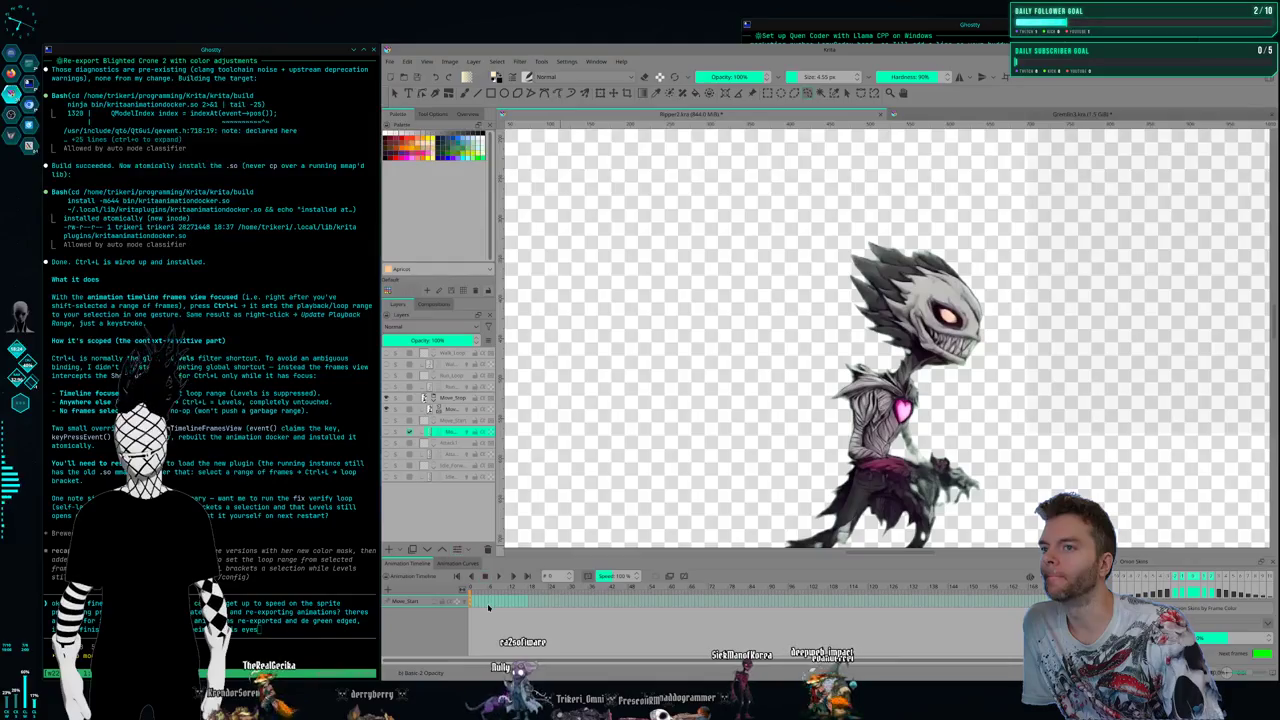
{"action": "left_click_drag", "start_coordinate": [477, 596], "coordinate": [487, 594]}
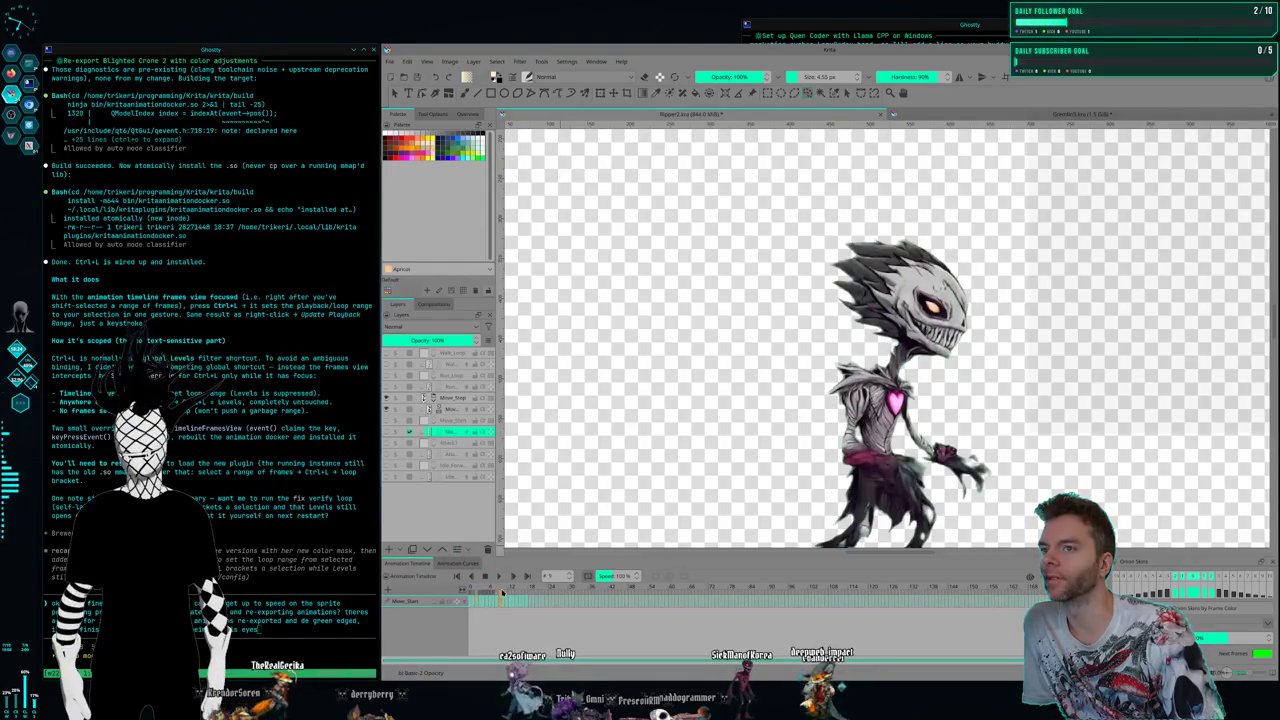
{"action": "left_click", "coordinate": [505, 576]}
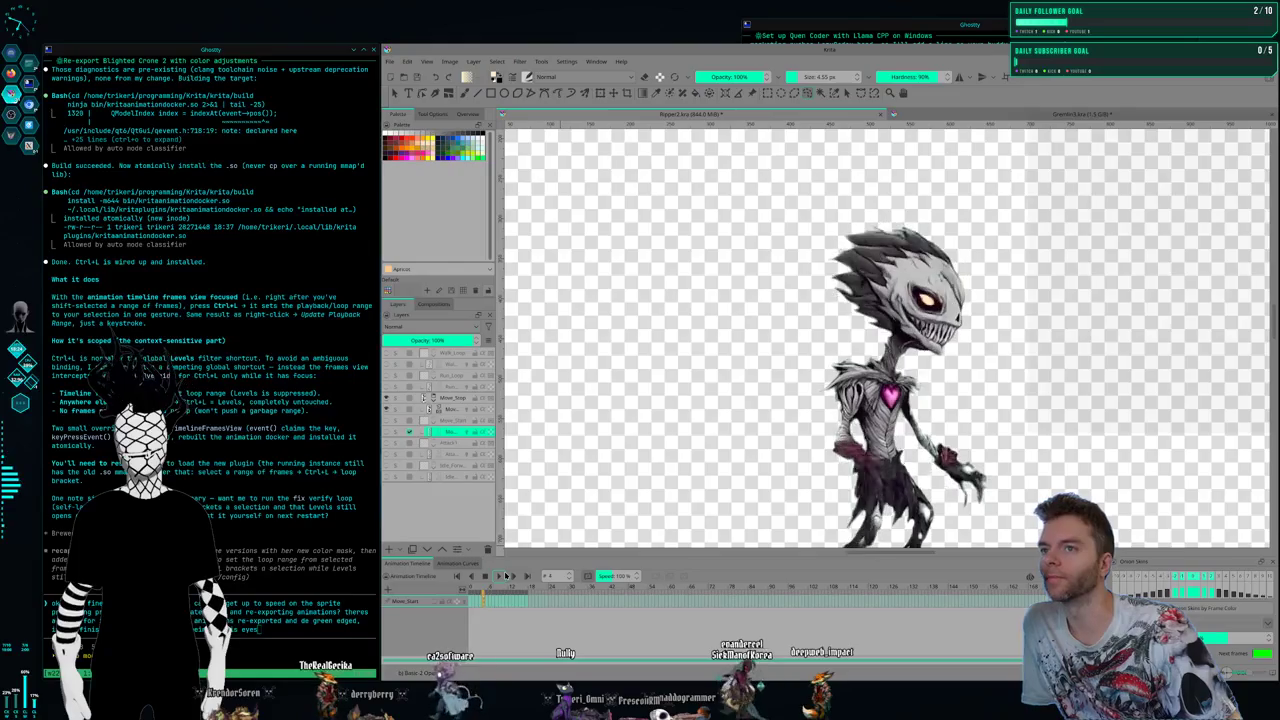
{"action": "left_click", "coordinate": [505, 576]}
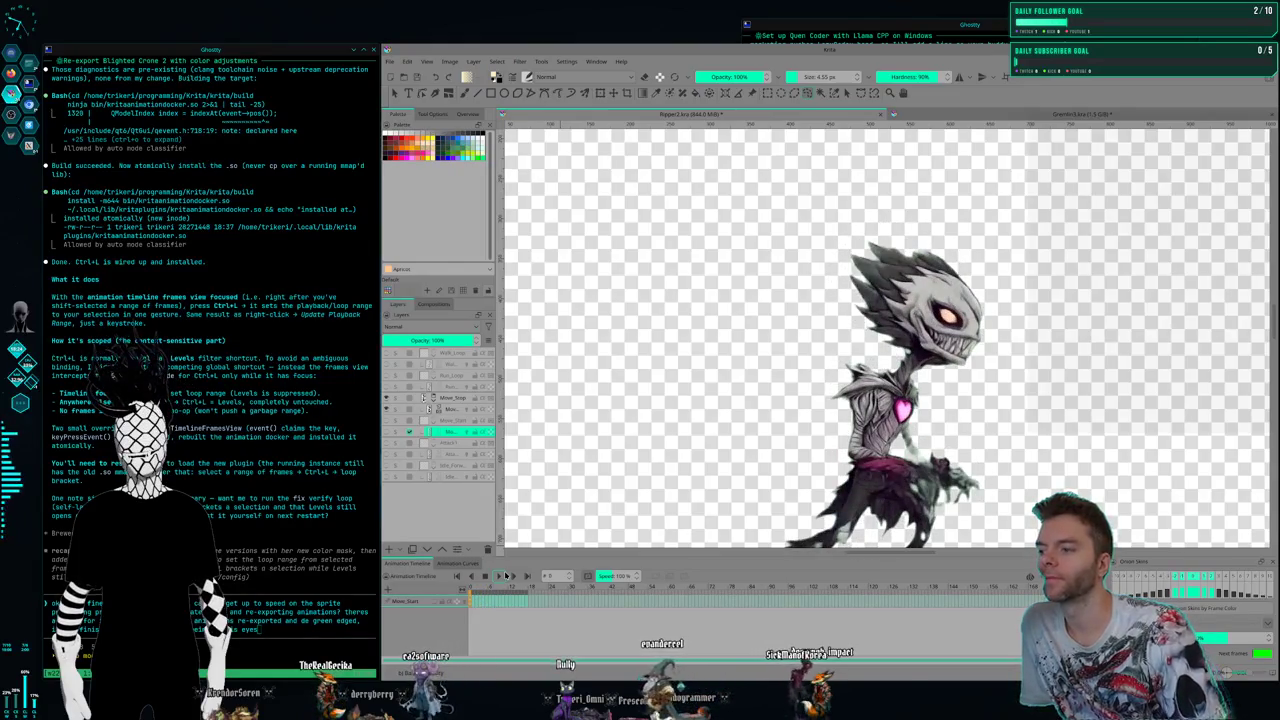
{"action": "left_click", "coordinate": [505, 576]}
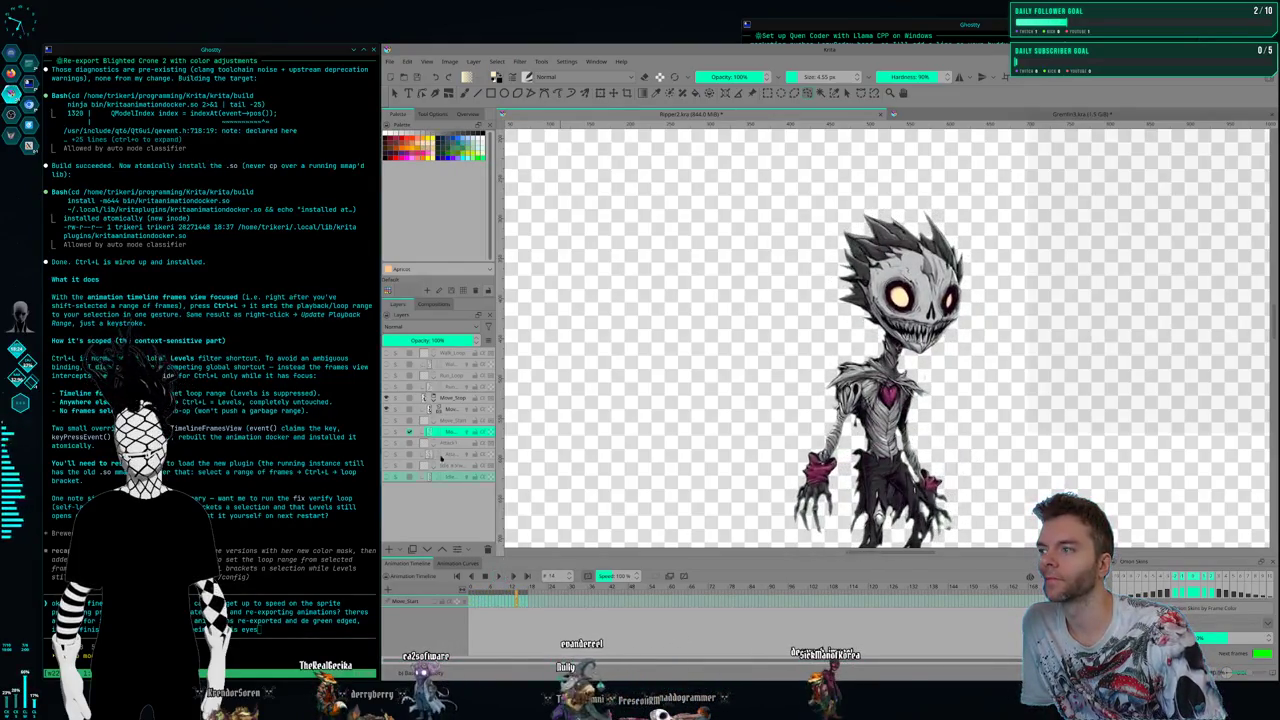
Preview the Run_Loop cycle, then make Walk_Loop the only visible layer
{"action": "left_click", "coordinate": [386, 387]}
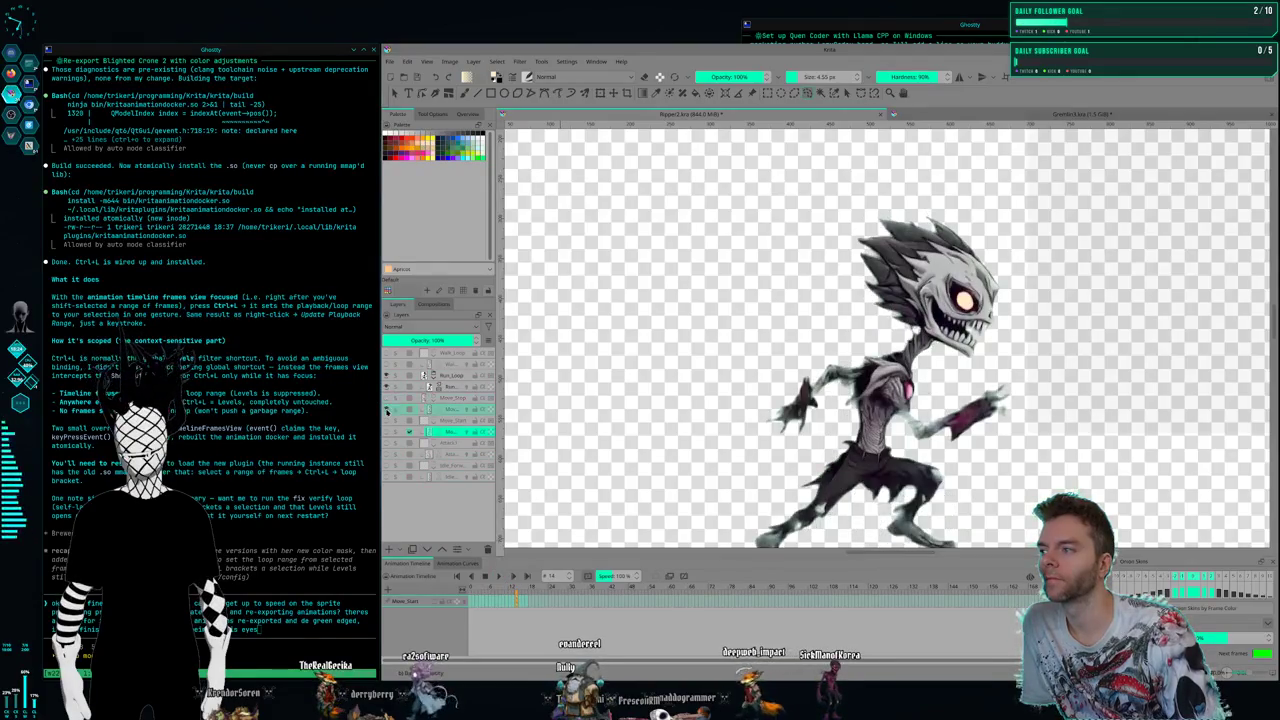
{"action": "left_click", "coordinate": [452, 387]}
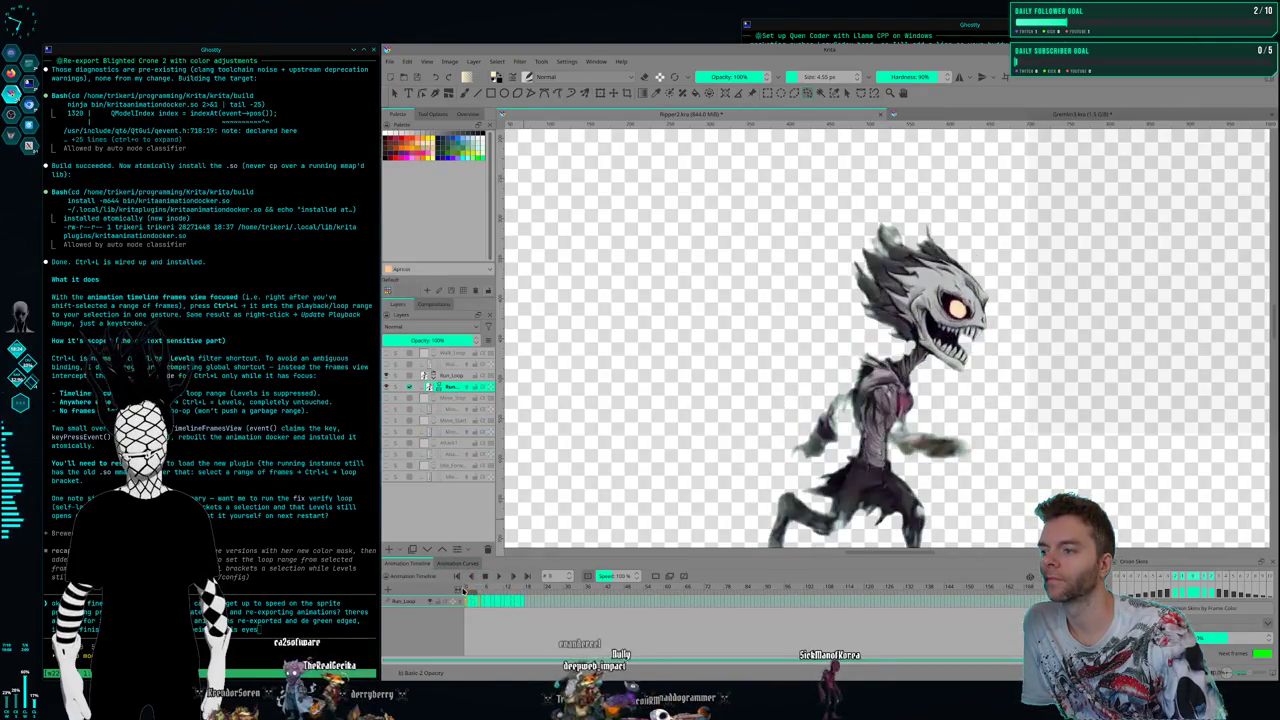
{"action": "left_click", "coordinate": [498, 578]}
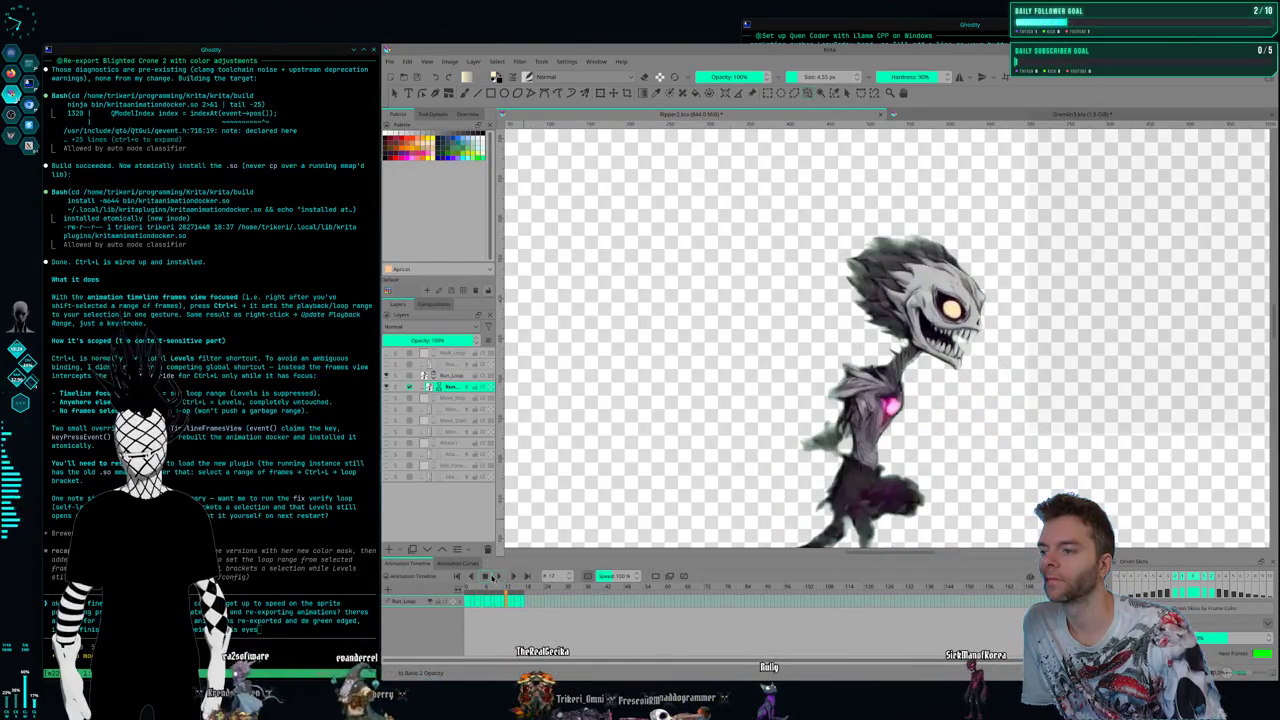
{"action": "left_click", "coordinate": [497, 578]}
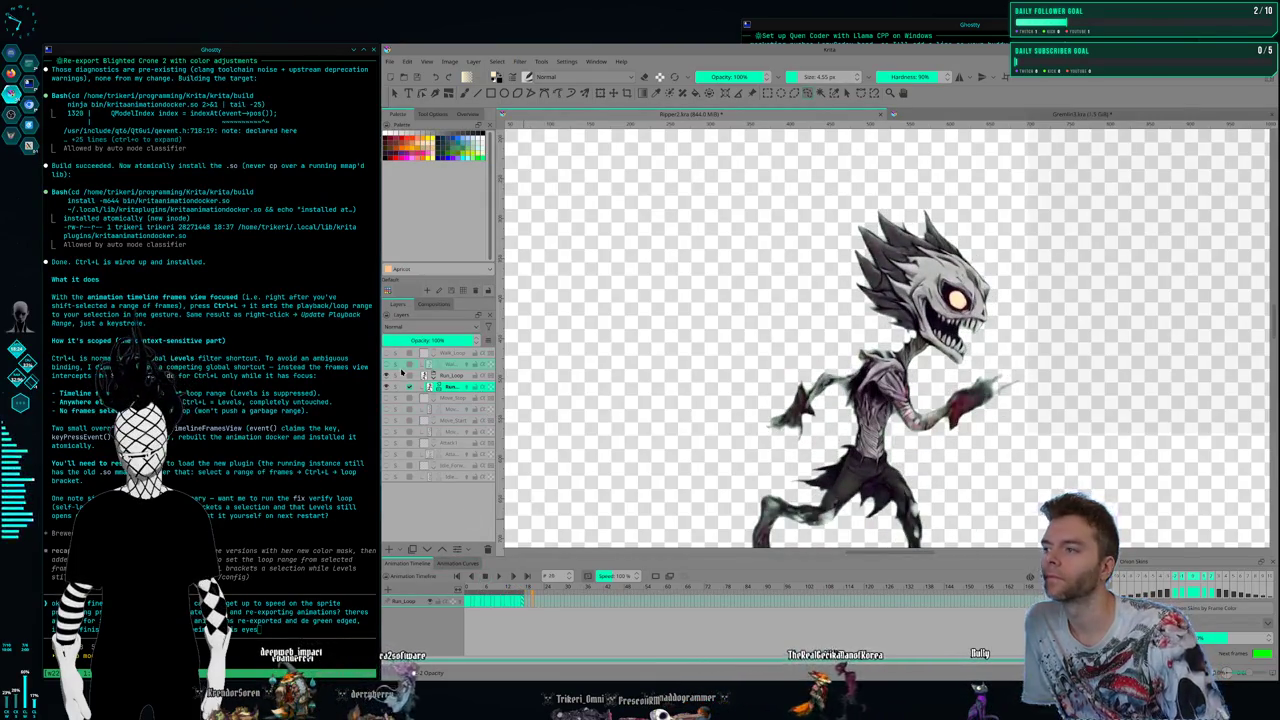
{"action": "left_click", "coordinate": [387, 363]}
{"action": "left_click", "coordinate": [387, 386]}
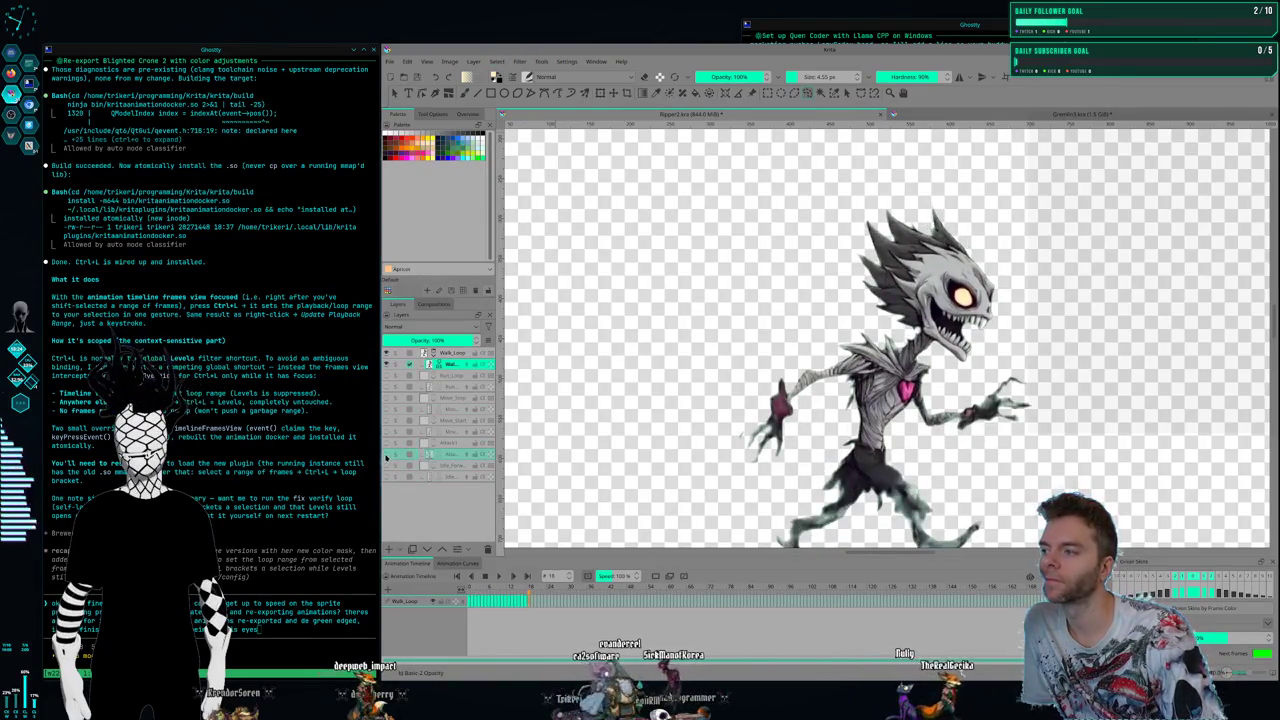
Show the Attack1 layer, hide the walk layer, and scrub the timeline to preview the loops
{"action": "left_click", "coordinate": [387, 389]}
{"action": "left_click", "coordinate": [386, 355]}
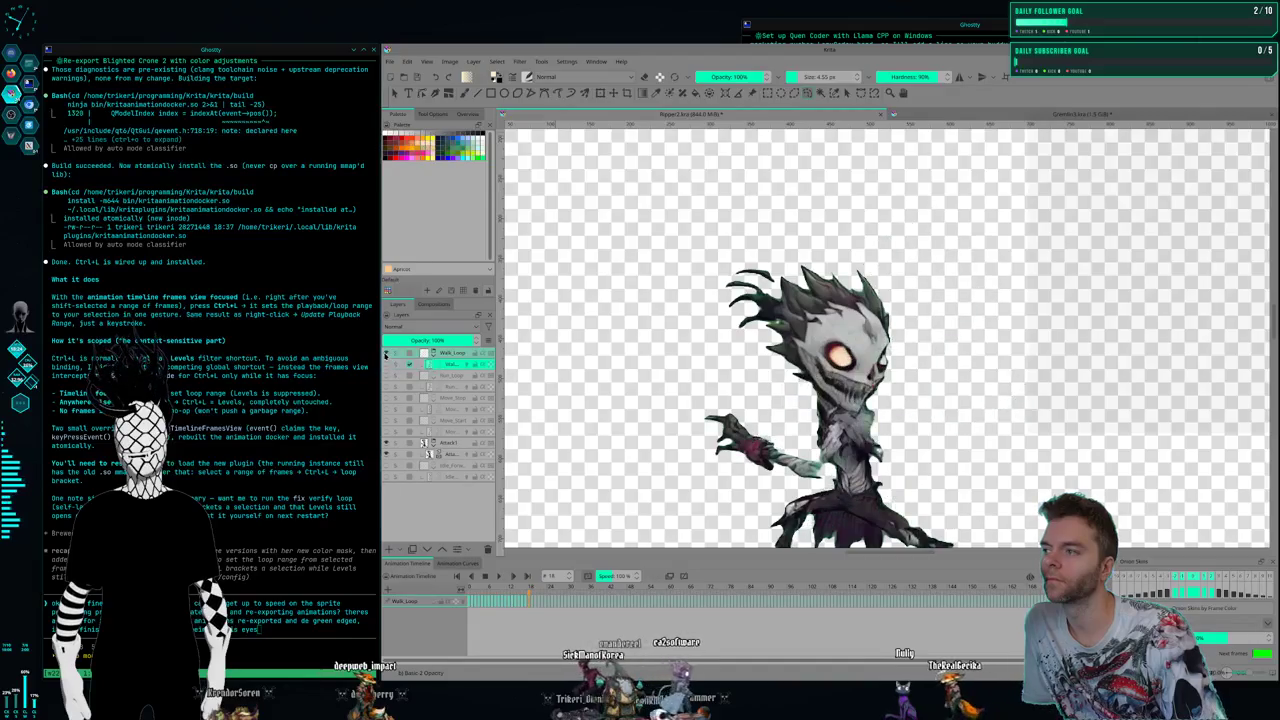
{"action": "left_click", "coordinate": [450, 456]}
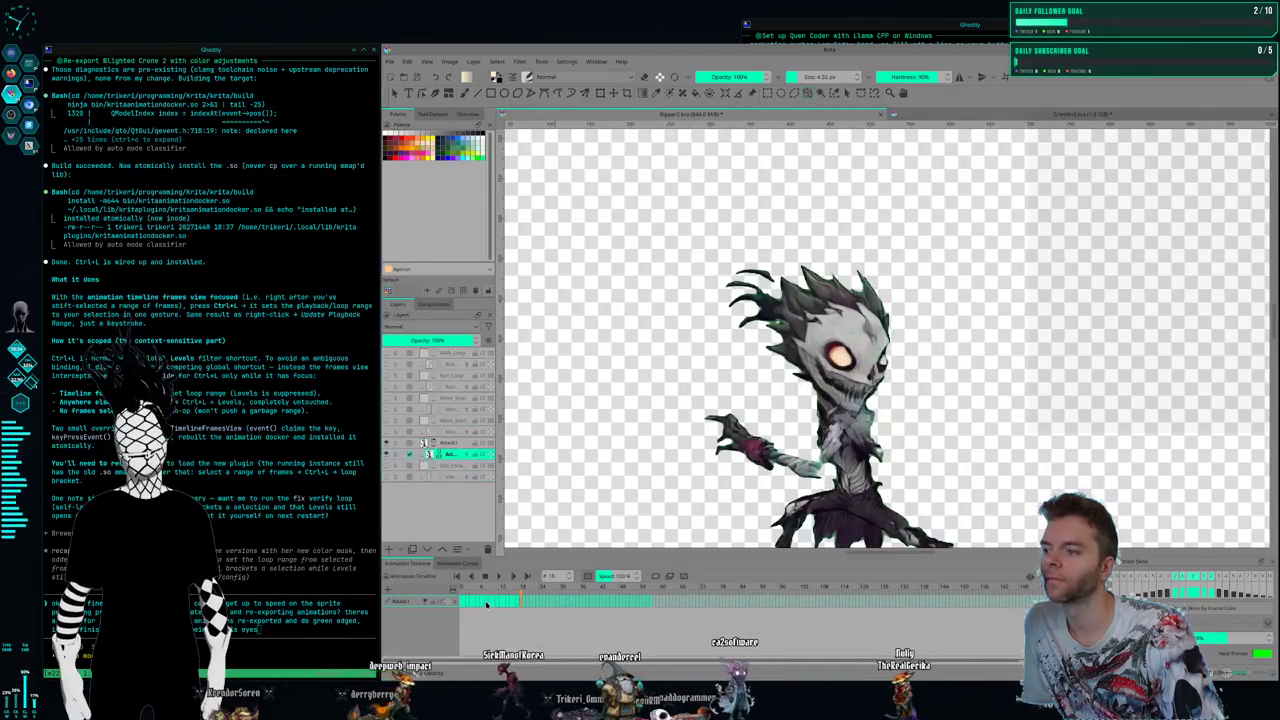
{"action": "left_click_drag", "start_coordinate": [464, 594], "coordinate": [472, 595]}
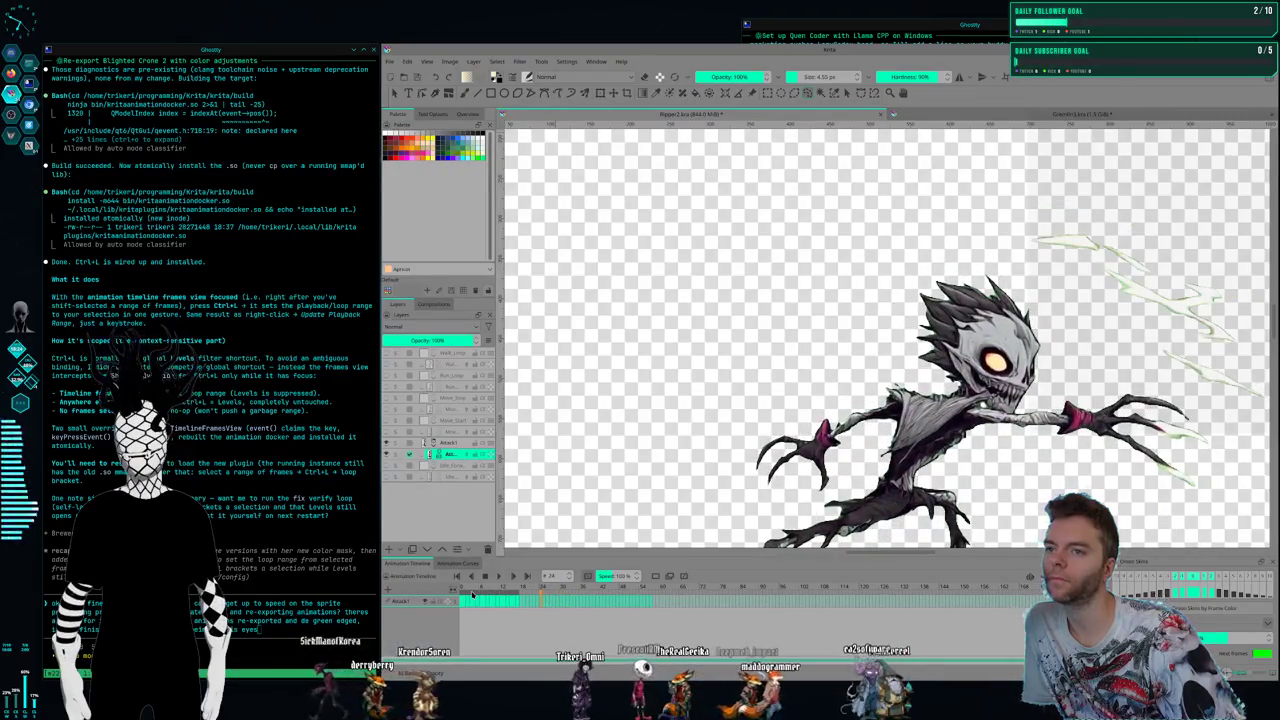
{"action": "left_click", "coordinate": [443, 477]}
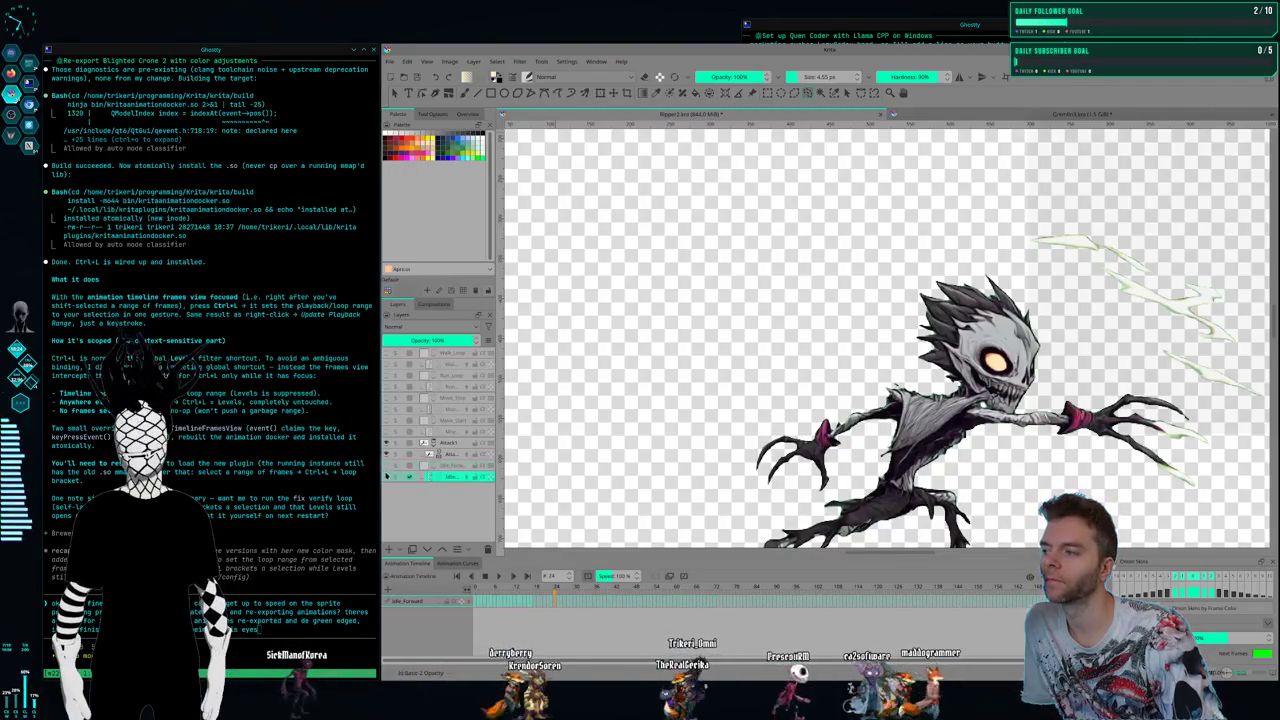
{"action": "left_click", "coordinate": [448, 443]}
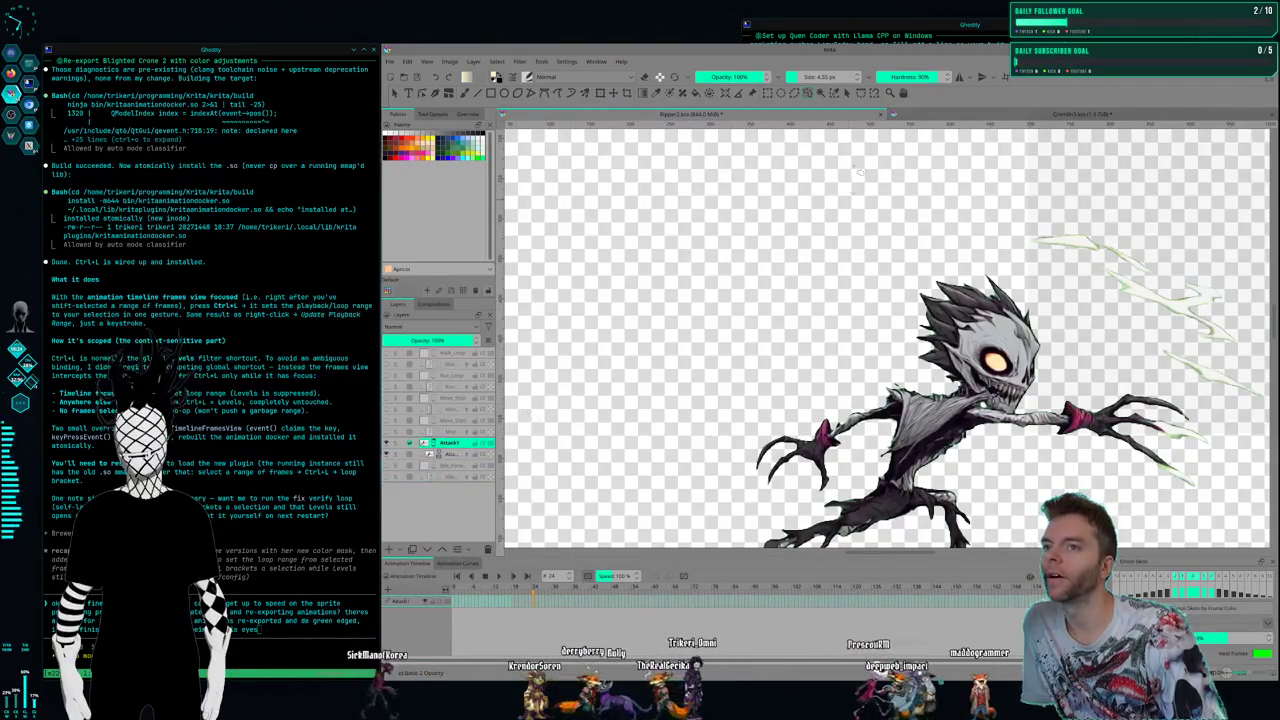
Save the creature animation file and switch to the Kling AI workspace
{"action": "left_click", "coordinate": [389, 63]}
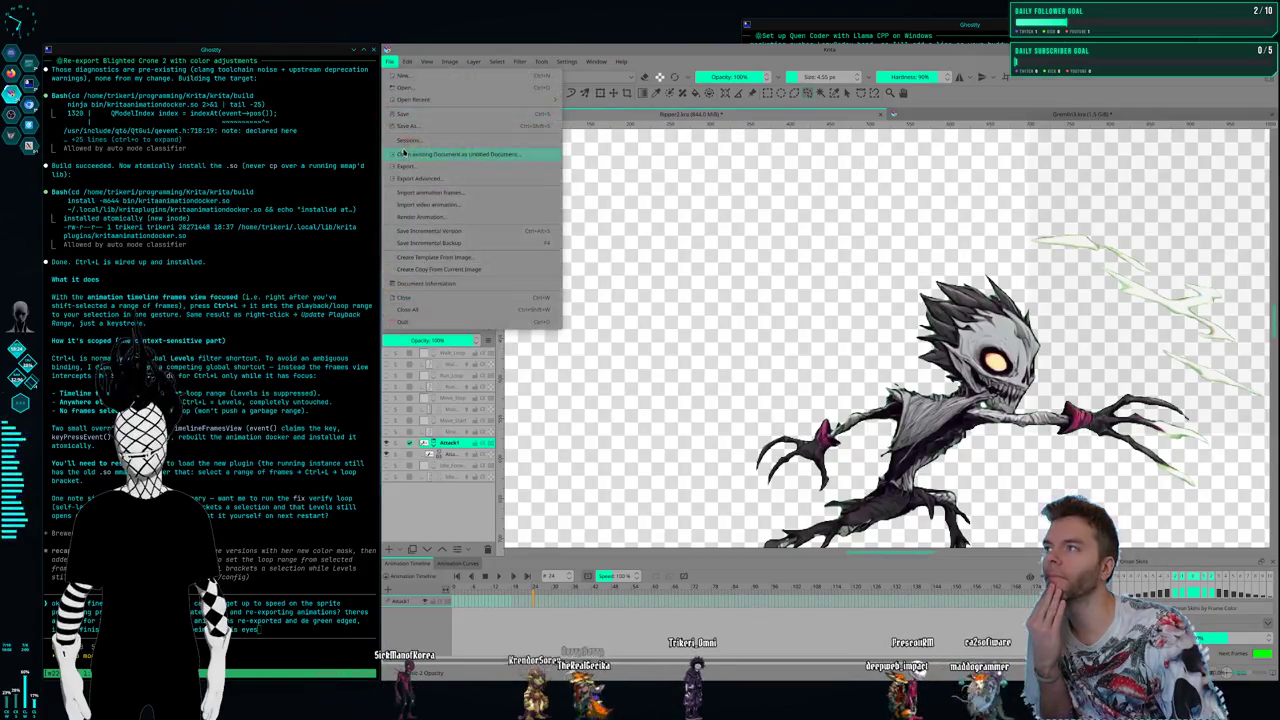
{"action": "left_click", "coordinate": [407, 116]}
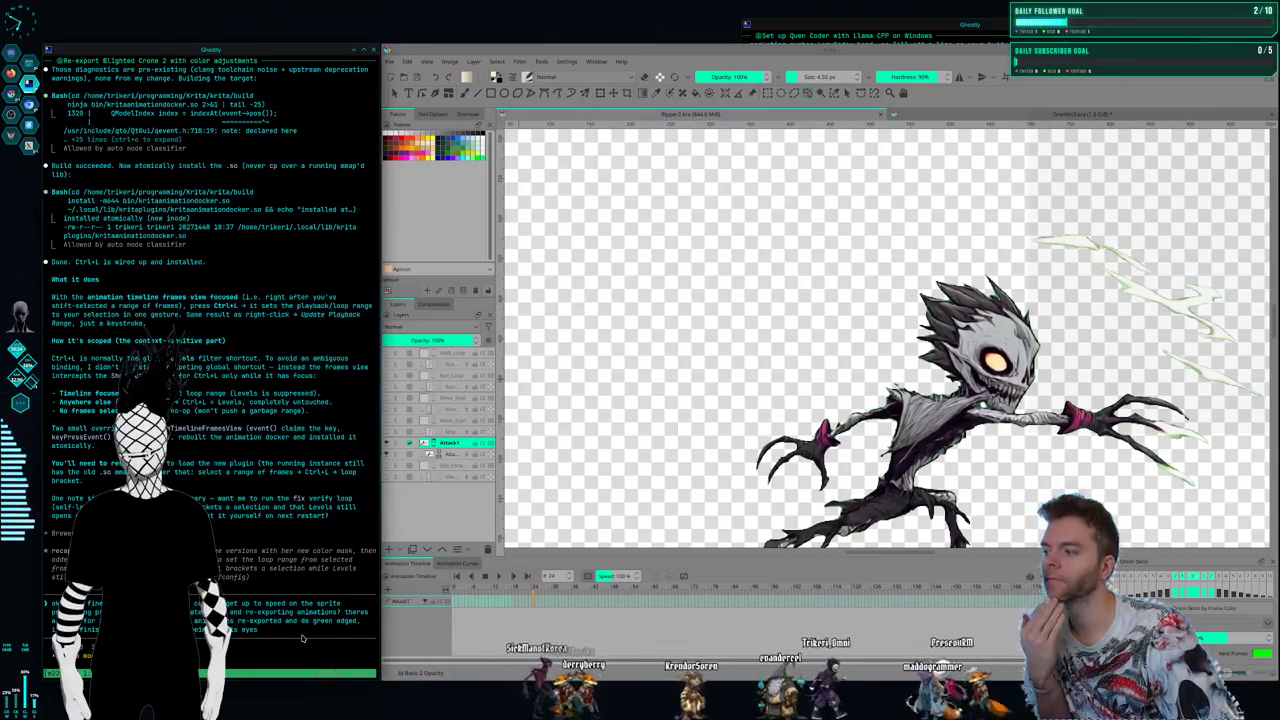
{"action": "key", "text": "Return"}
{"action": "key", "text": "super+2"}
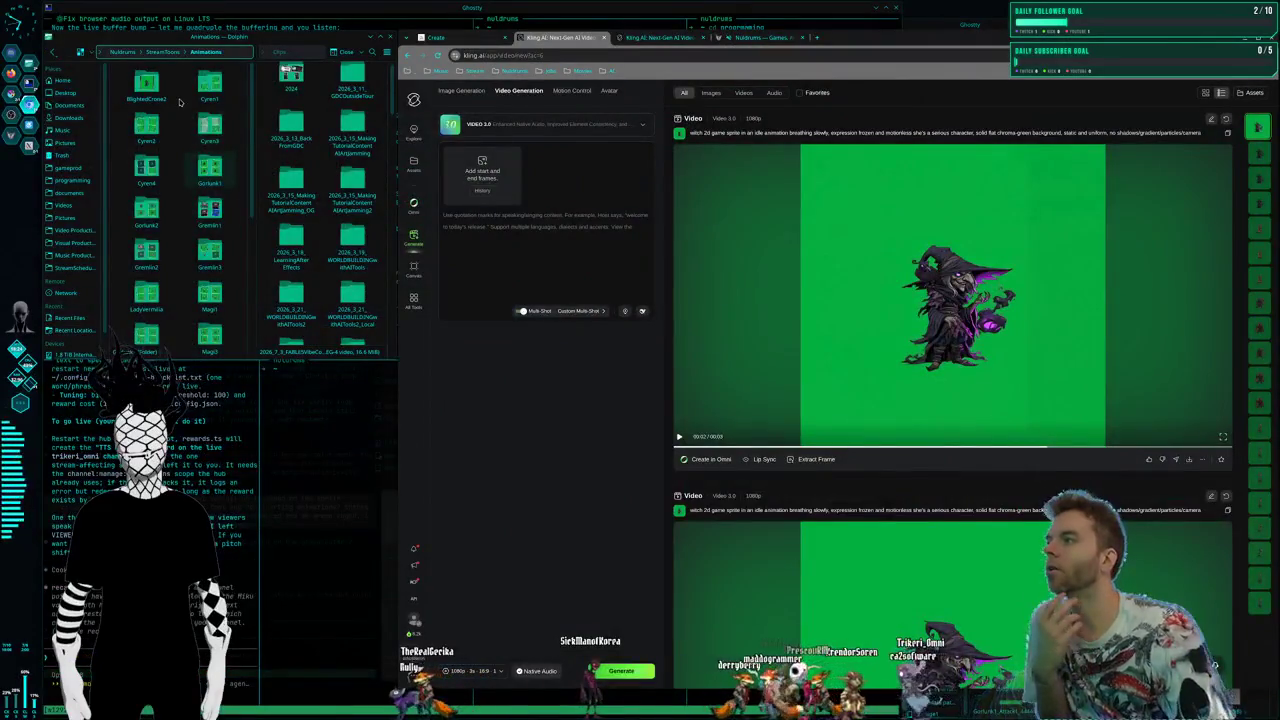
Open the BlightedCrone2 folder, preview its video, then return to the StreamToons folder
{"action": "double_click", "coordinate": [136, 91]}
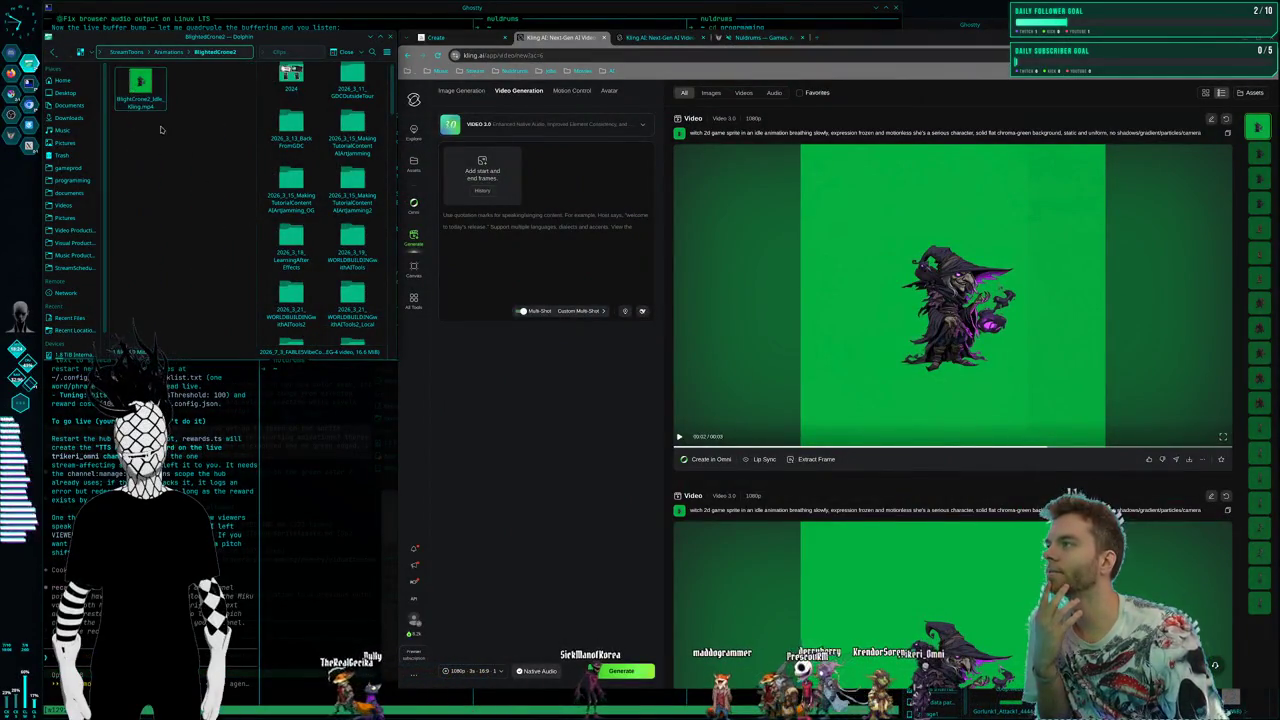
{"action": "mouse_move", "coordinate": [291, 248]}
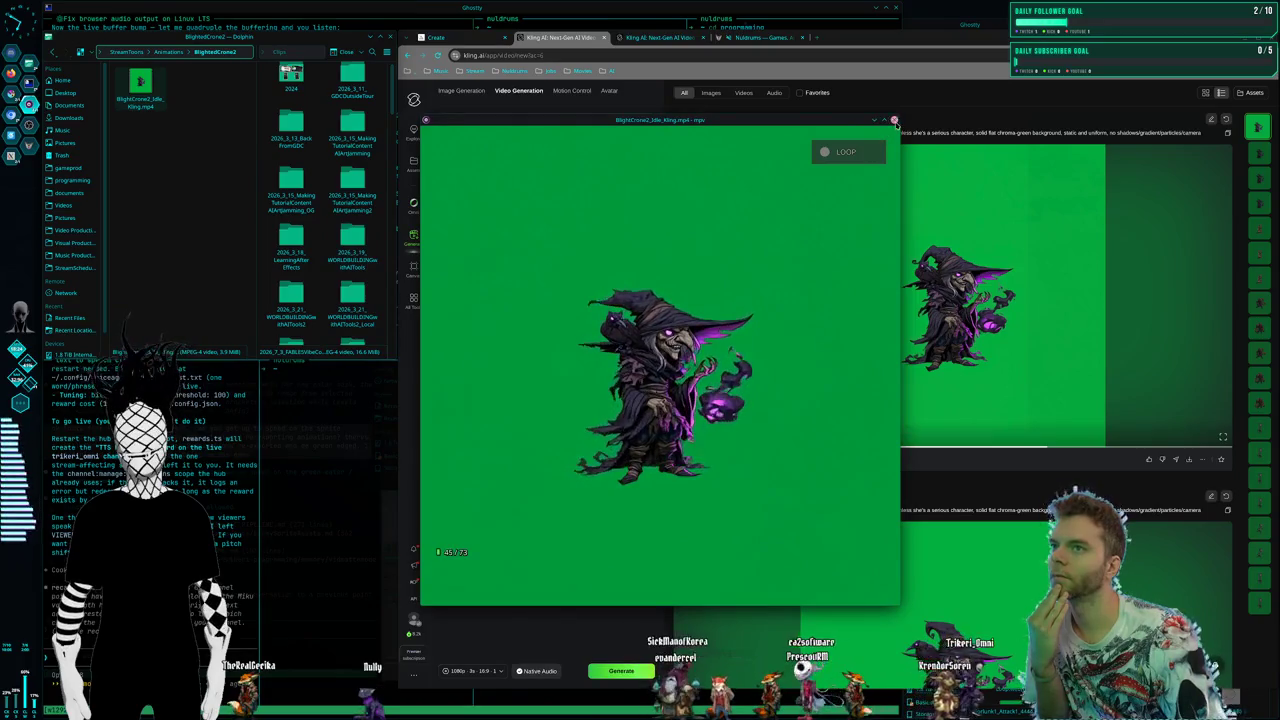
{"action": "left_click", "coordinate": [895, 120]}
{"action": "left_click", "coordinate": [168, 55]}
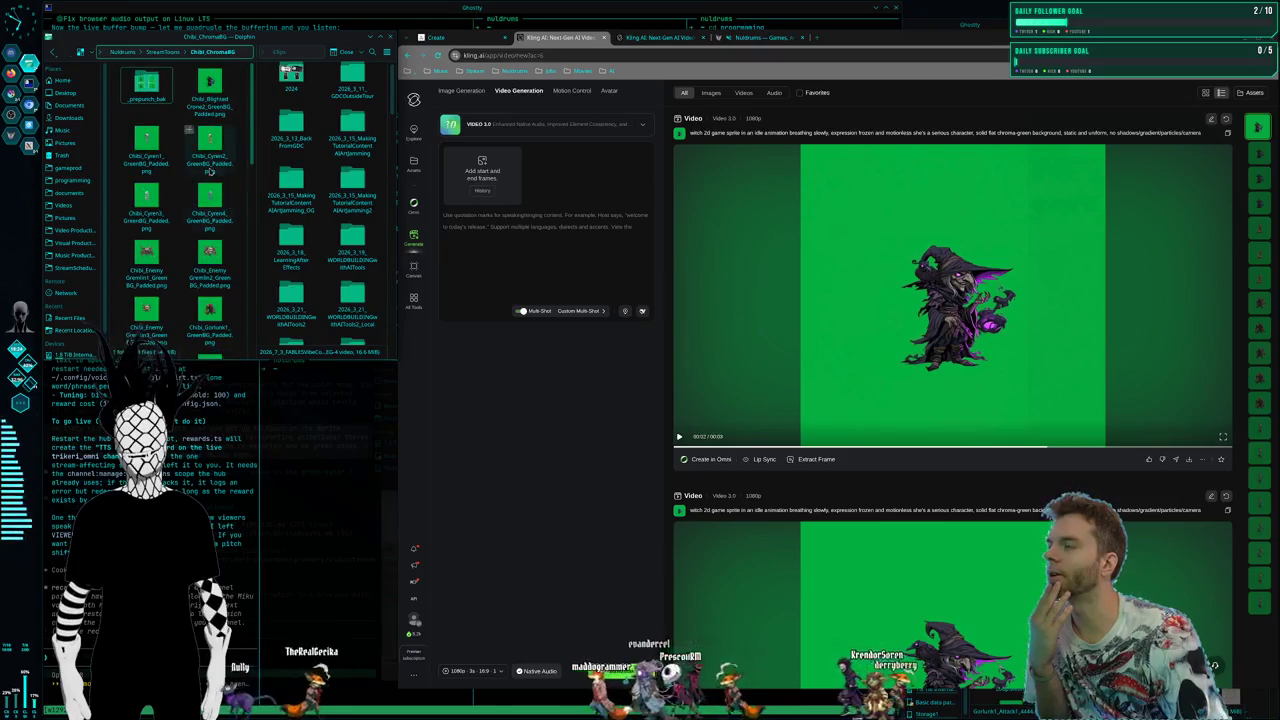
Open Chibi_ChromaBG, preview the sprite, and drag Chibi_BlightedCrone2_GreenBG_Padded.png into Kling's start frame
{"action": "double_click", "coordinate": [216, 90]}
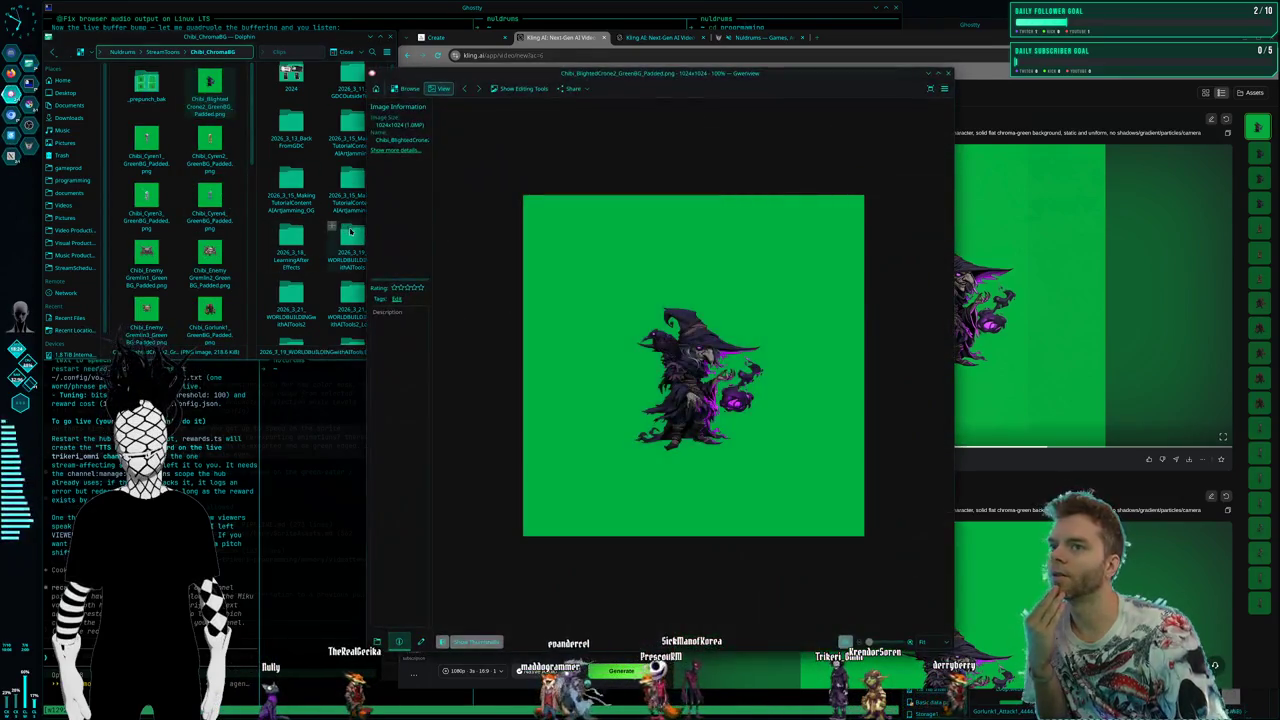
{"action": "left_click_drag", "start_coordinate": [661, 87], "coordinate": [468, 47]}
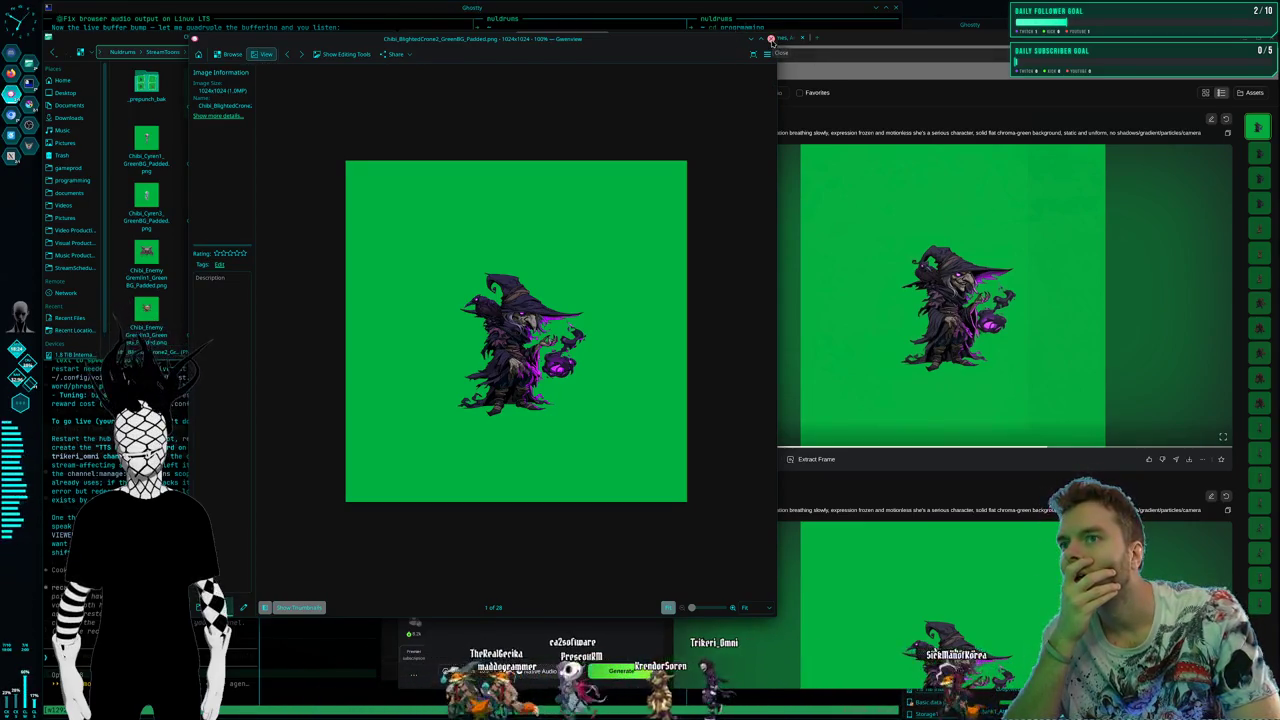
{"action": "left_click", "coordinate": [771, 40]}
{"action": "left_click_drag", "start_coordinate": [210, 85], "coordinate": [507, 190]}
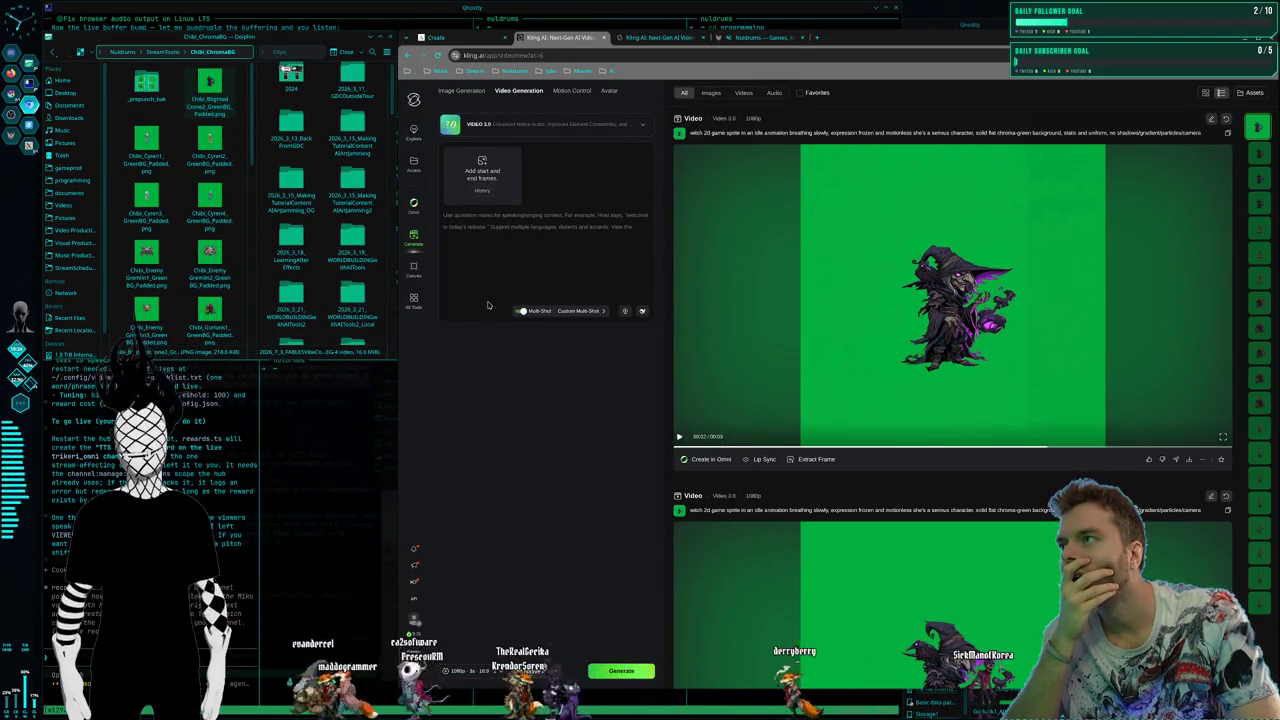
{"action": "left_click_drag", "start_coordinate": [209, 104], "coordinate": [493, 172]}
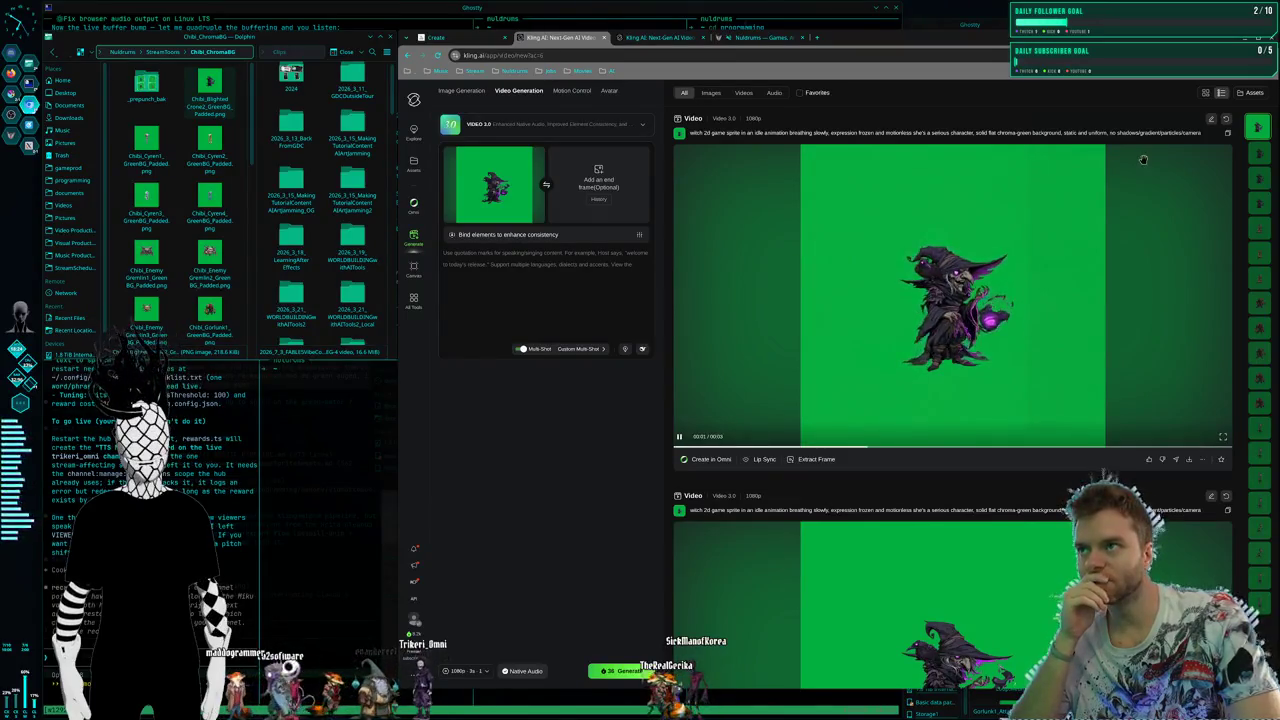
Scroll through Kling AI's earlier generations, including the rock golem green-screen clips
{"action": "scroll", "coordinate": [1009, 338], "scroll_direction": "down", "scroll_amount": 2}
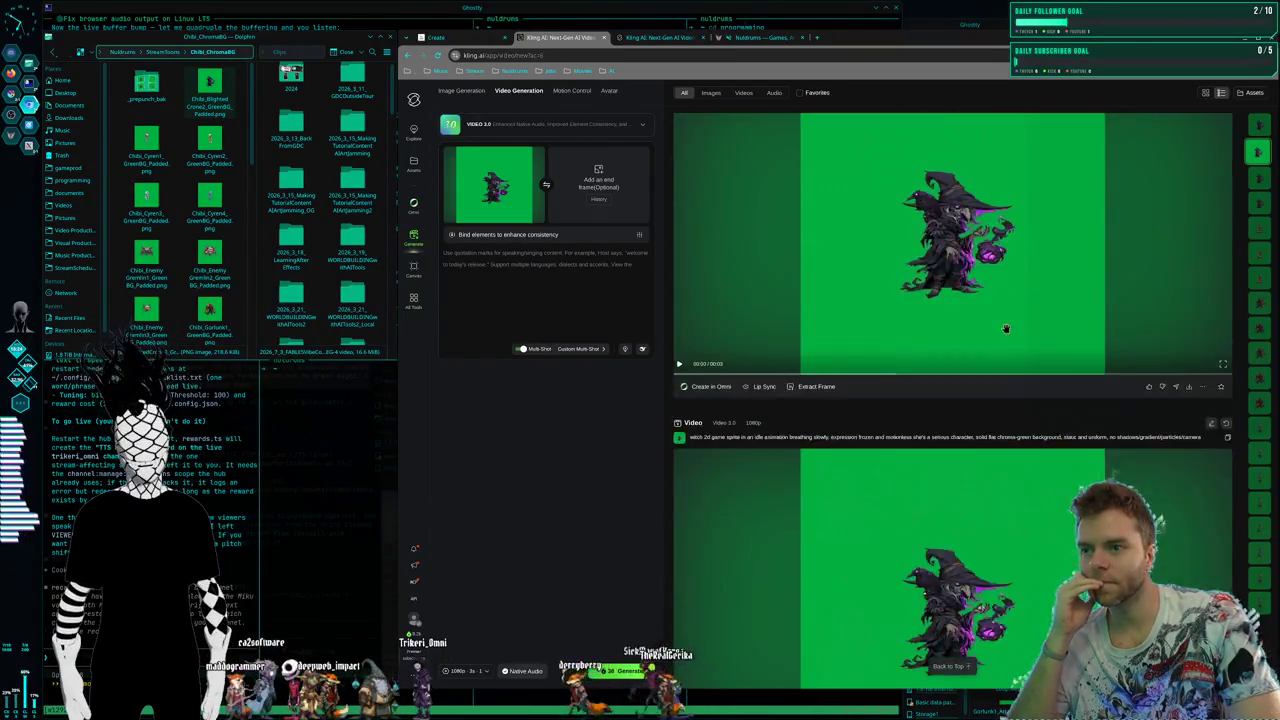
{"action": "scroll", "coordinate": [1009, 323], "scroll_direction": "down", "scroll_amount": 3}
{"action": "scroll", "coordinate": [1005, 326], "scroll_direction": "down", "scroll_amount": 3}
{"action": "scroll", "coordinate": [1003, 328], "scroll_direction": "down", "scroll_amount": 2}
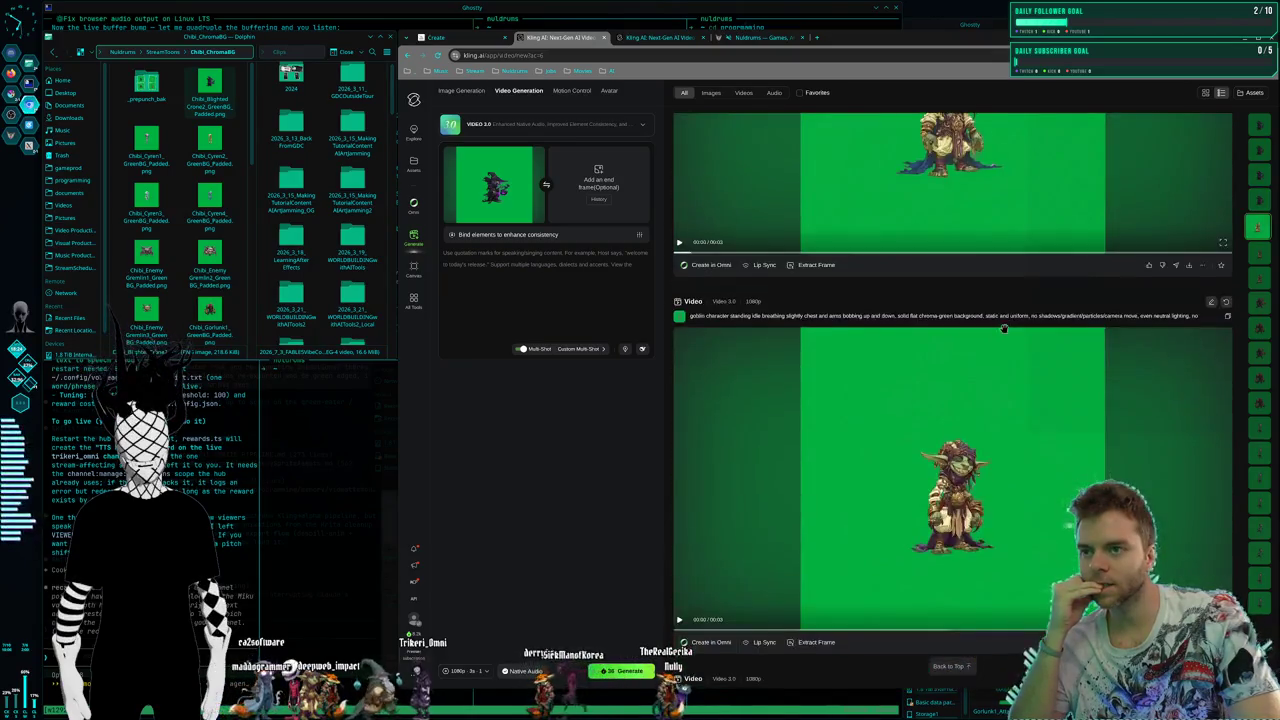
{"action": "scroll", "coordinate": [1001, 330], "scroll_direction": "up", "scroll_amount": 1}
{"action": "scroll", "coordinate": [1001, 330], "scroll_direction": "down", "scroll_amount": 3}
{"action": "scroll", "coordinate": [999, 334], "scroll_direction": "down", "scroll_amount": 3}
{"action": "scroll", "coordinate": [997, 339], "scroll_direction": "down", "scroll_amount": 2}
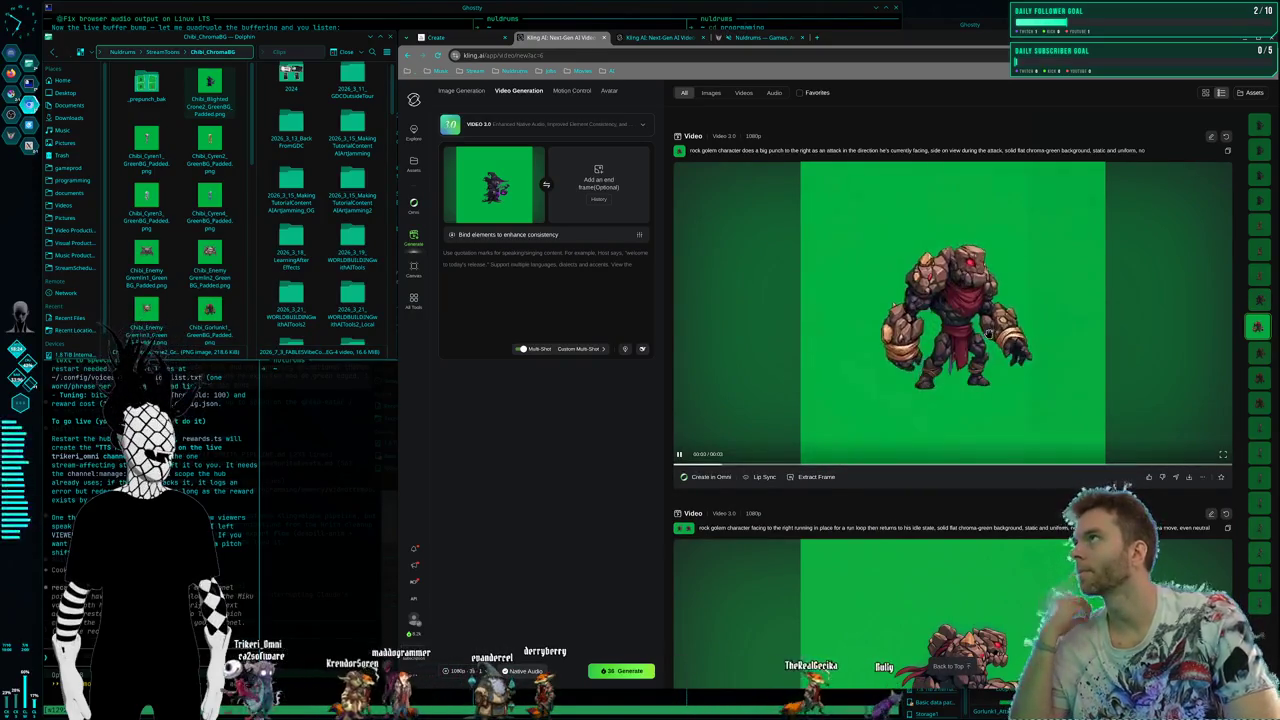
{"action": "scroll", "coordinate": [995, 350], "scroll_direction": "down", "scroll_amount": 4}
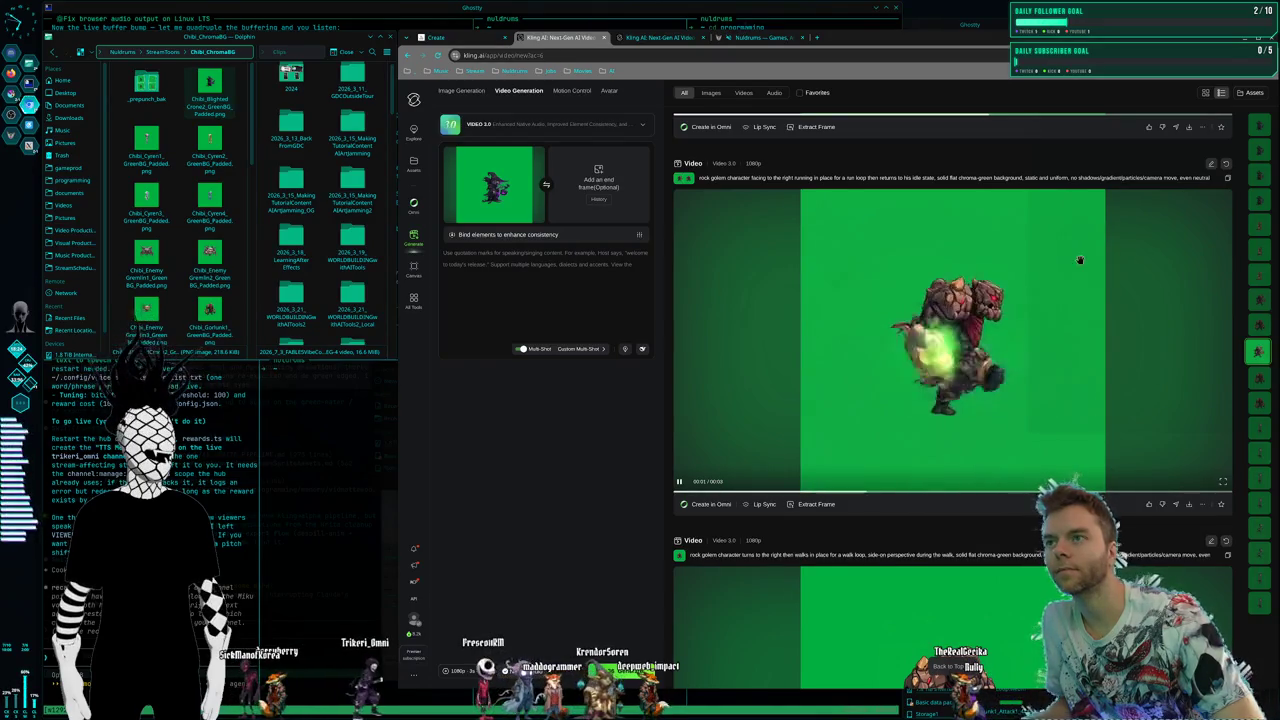
{"action": "scroll", "coordinate": [1080, 260], "scroll_direction": "down", "scroll_amount": 5}
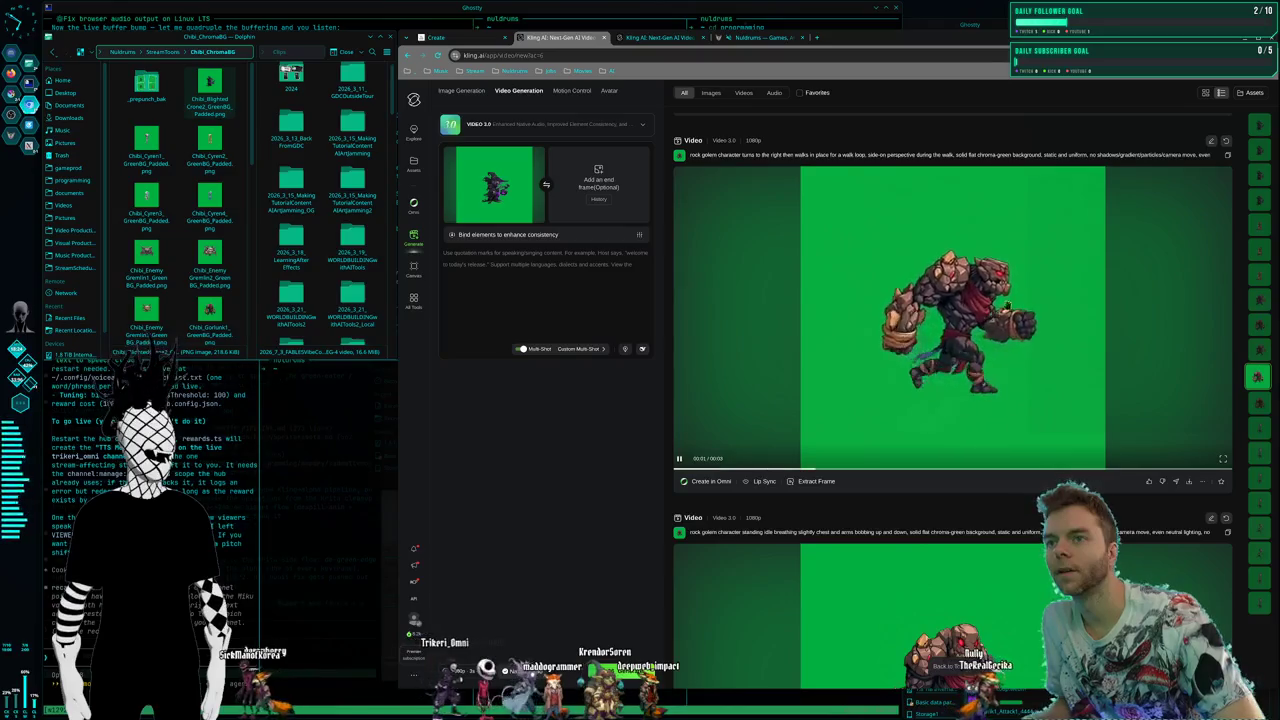
Paste the golem walk-loop video's prompt into Kling's prompt box, then go to the terminal
{"action": "left_click", "coordinate": [1228, 155]}
{"action": "left_click", "coordinate": [540, 264]}
{"action": "key", "text": "ctrl+v"}
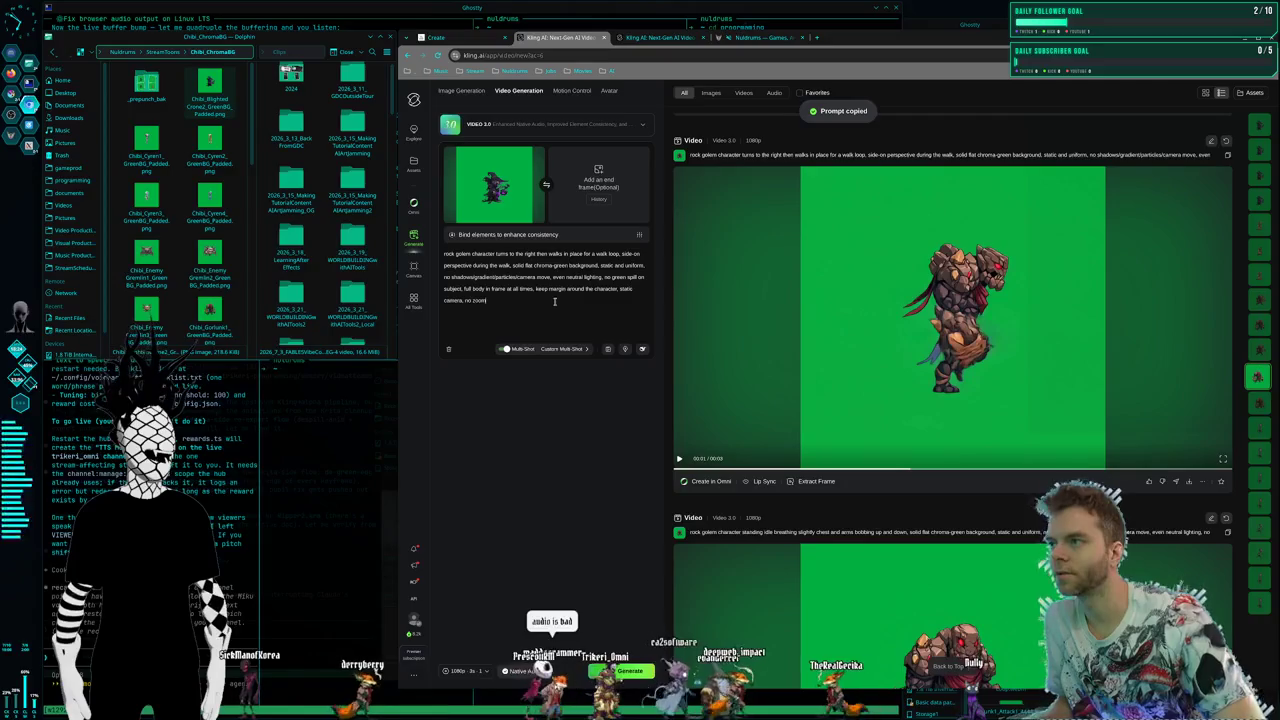
{"action": "scroll", "coordinate": [958, 474], "scroll_direction": "up", "scroll_amount": 4}
{"action": "scroll", "coordinate": [958, 474], "scroll_direction": "up", "scroll_amount": 3}
{"action": "scroll", "coordinate": [970, 480], "scroll_direction": "up", "scroll_amount": 3}
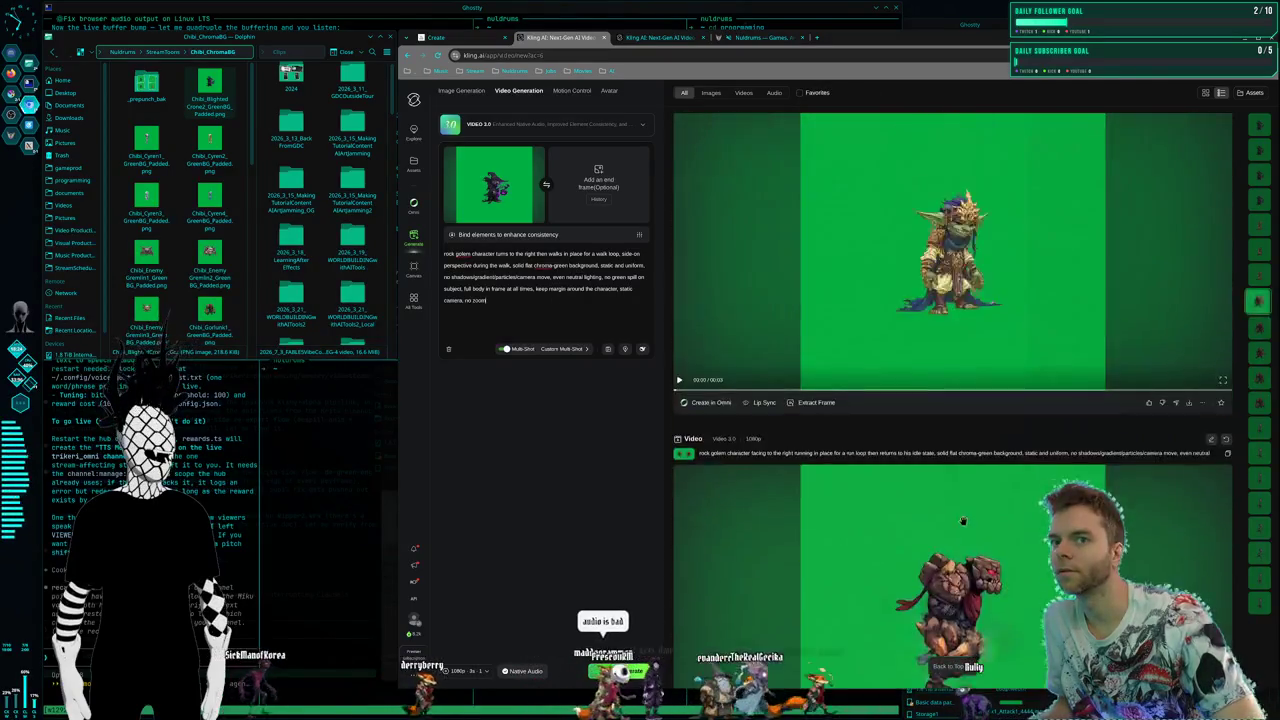
{"action": "scroll", "coordinate": [990, 495], "scroll_direction": "up", "scroll_amount": 3}
{"action": "scroll", "coordinate": [999, 499], "scroll_direction": "down", "scroll_amount": 2}
{"action": "scroll", "coordinate": [999, 499], "scroll_direction": "down", "scroll_amount": 1}
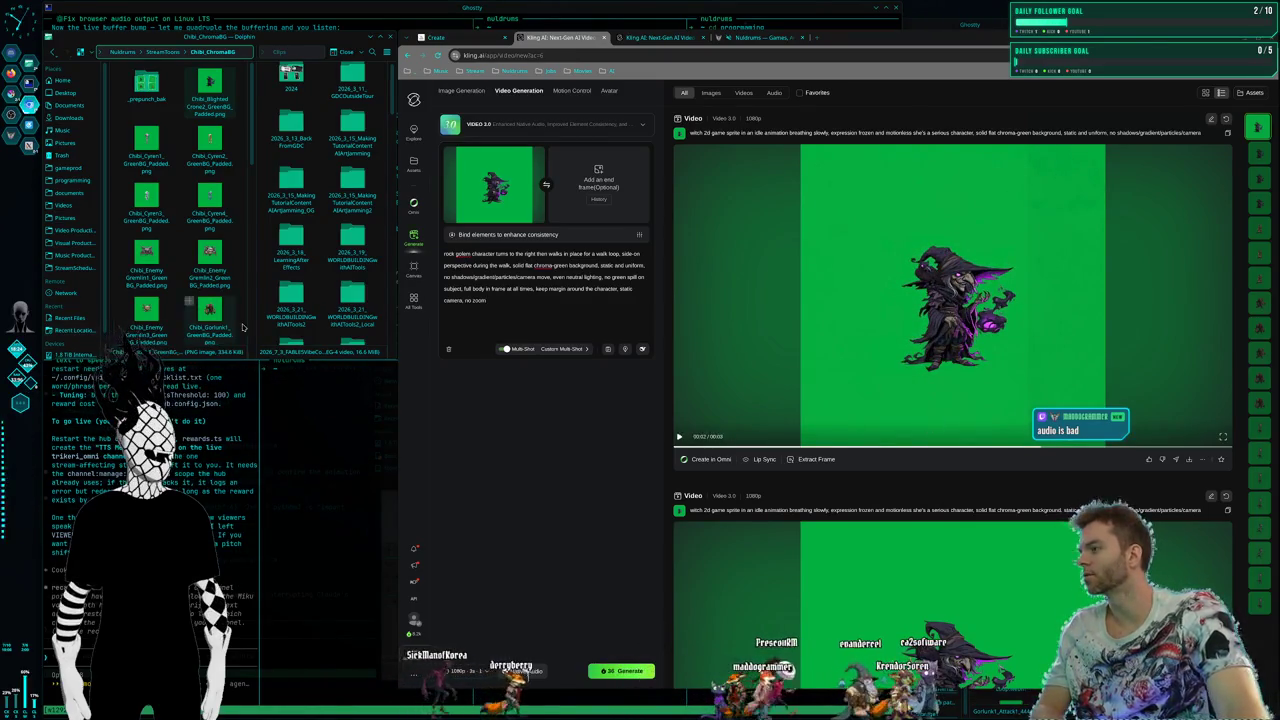
{"action": "key", "text": "super+1"}
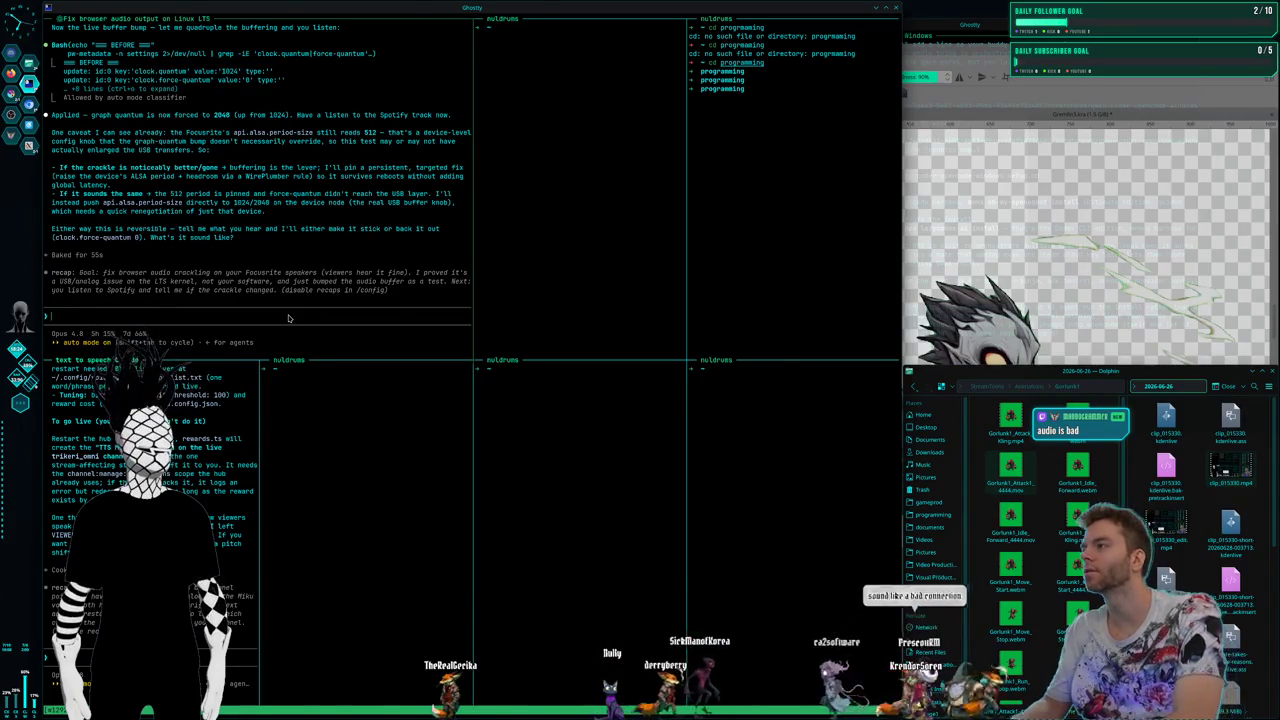
Draft a reply saying the crackle is gone locally but the stream audio sounds bad
{"action": "type", "text": "oh"}
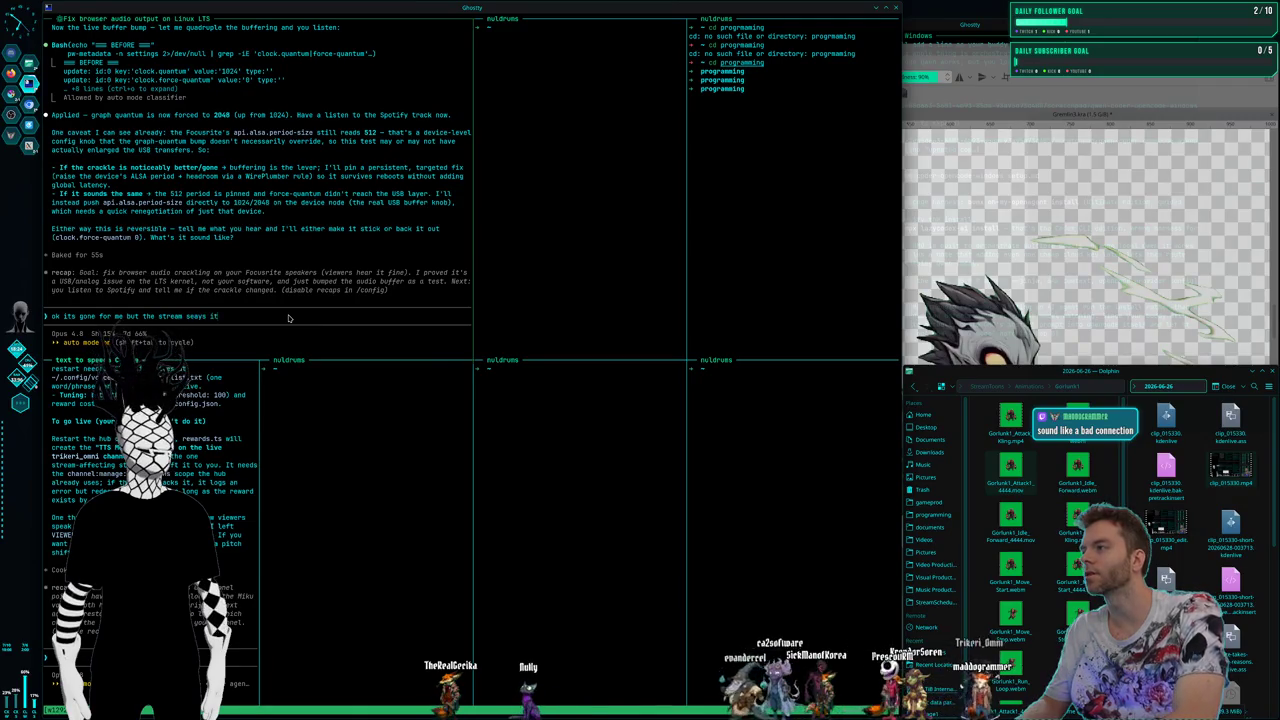
{"action": "type", "text": "d now , let me"}
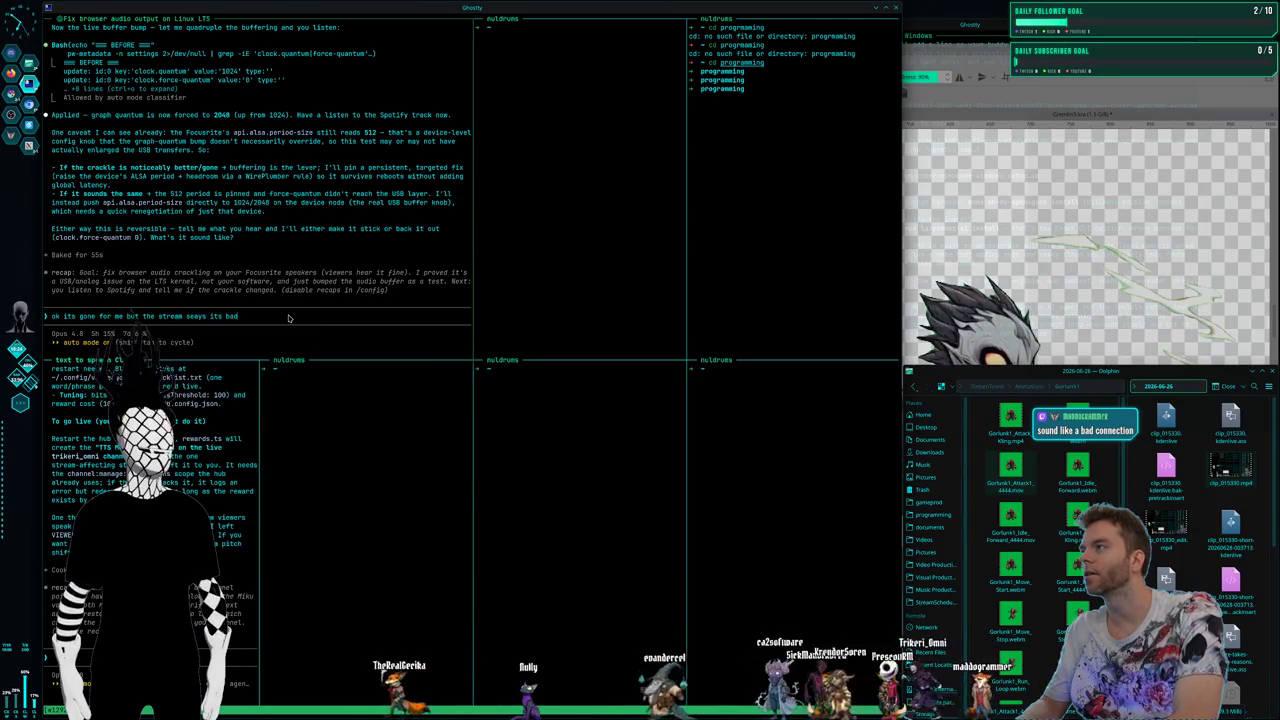
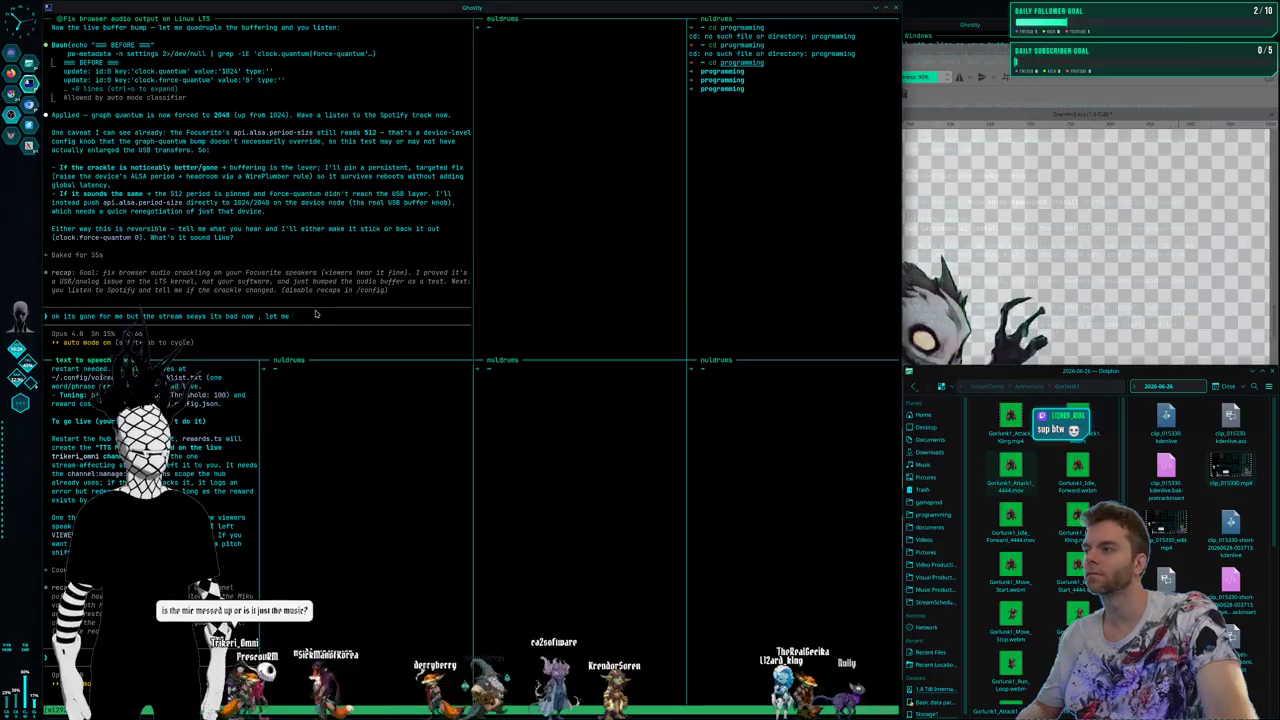
Rewrite the draft reply: crackling is gone, the stream says music is fine, but the mic sounds messed up
{"action": "key", "text": "BackSpace"}
{"action": "key", "text": "BackSpace"}
{"action": "key", "text": "BackSpace"}
{"action": "key", "text": "BackSpace"}
{"action": "key", "text": "BackSpace"}
{"action": "type", "text": ","}
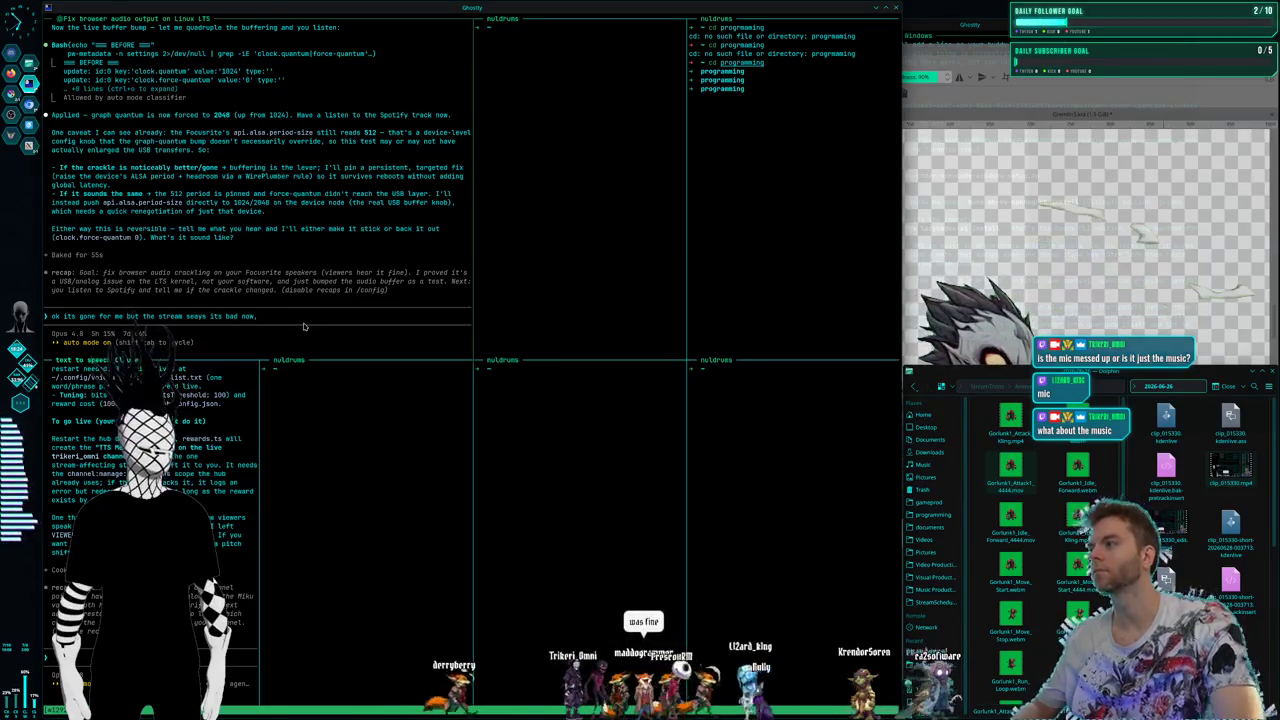
{"action": "key", "text": "BackSpace"}
{"action": "key", "text": "BackSpace"}
{"action": "key", "text": "BackSpace"}
{"action": "key", "text": "BackSpace"}
{"action": "key", "text": "BackSpace"}
{"action": "key", "text": "BackSpace"}
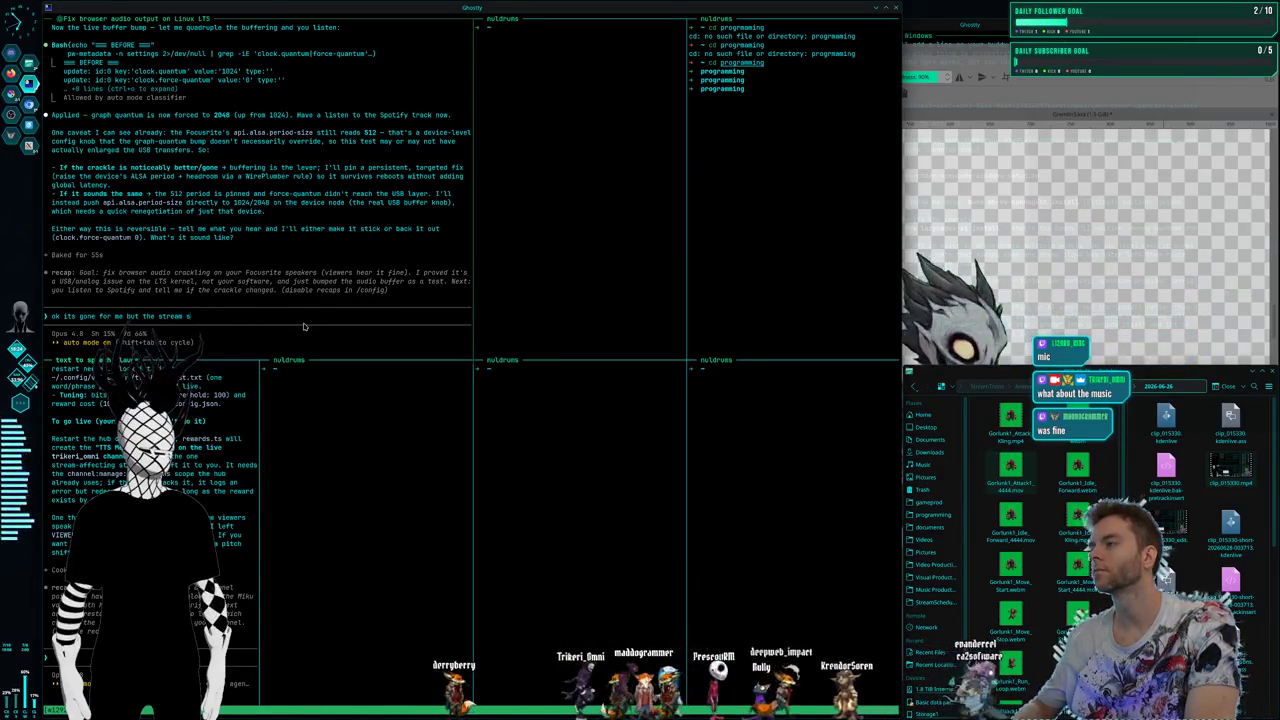
{"action": "type", "text": "ays m"}
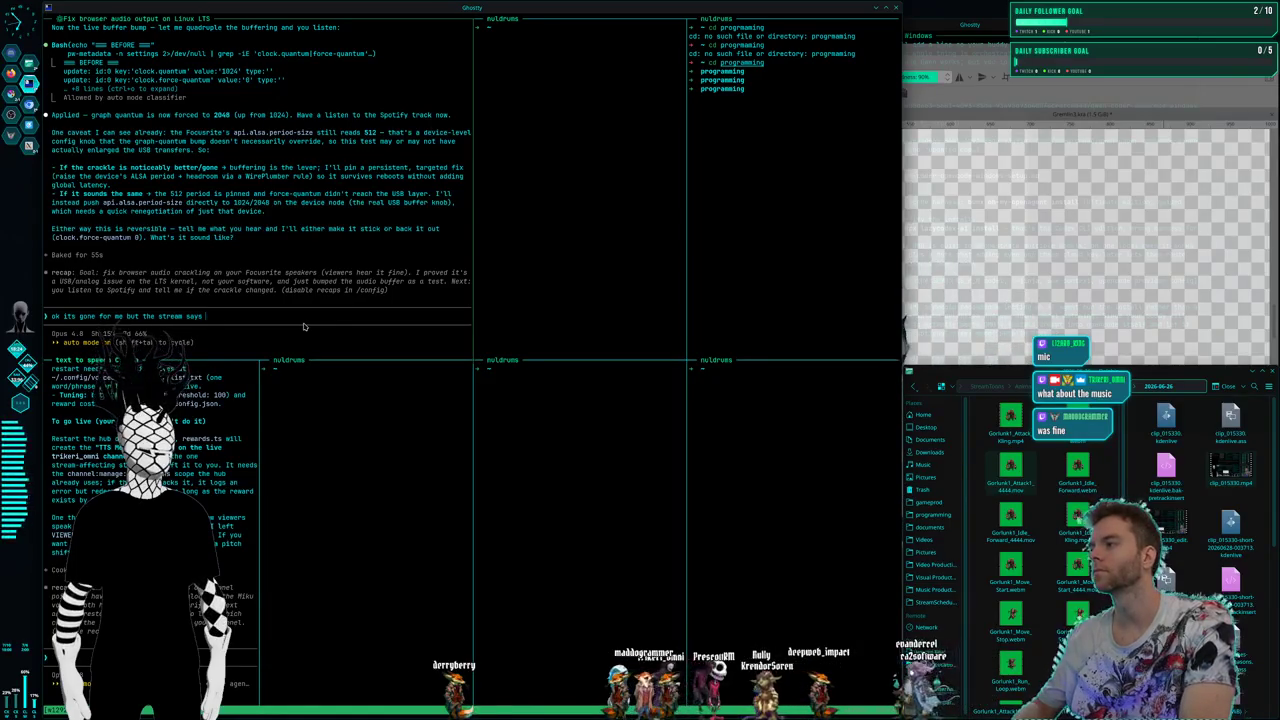
{"action": "key", "text": "BackSpace"}
{"action": "key", "text": "BackSpace"}
{"action": "key", "text": "BackSpace"}
{"action": "key", "text": "BackSpace"}
{"action": "key", "text": "BackSpace"}
{"action": "key", "text": "BackSpace"}
{"action": "key", "text": "BackSpace"}
{"action": "key", "text": "BackSpace"}
{"action": "key", "text": "BackSpace"}
{"action": "type", "text": "crackli"}
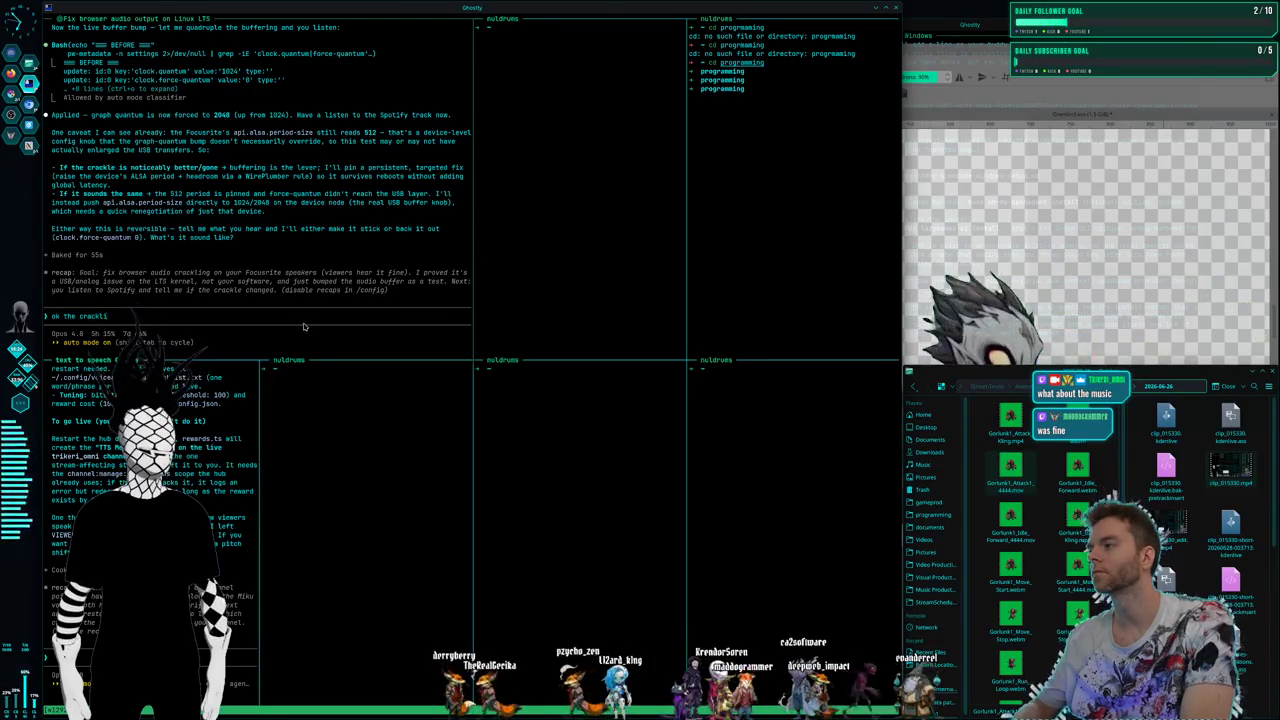
{"action": "type", "text": "ng is gone for me, "}
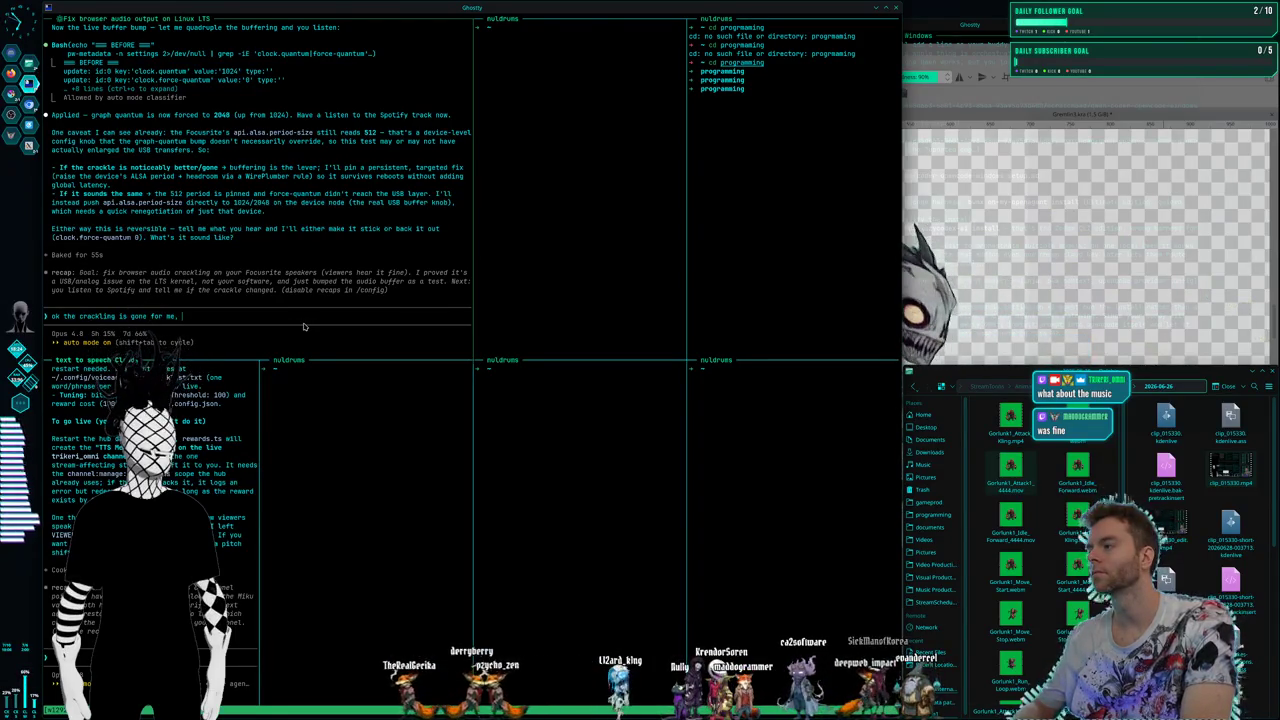
{"action": "type", "text": "and the stream says the music is fine but n"}
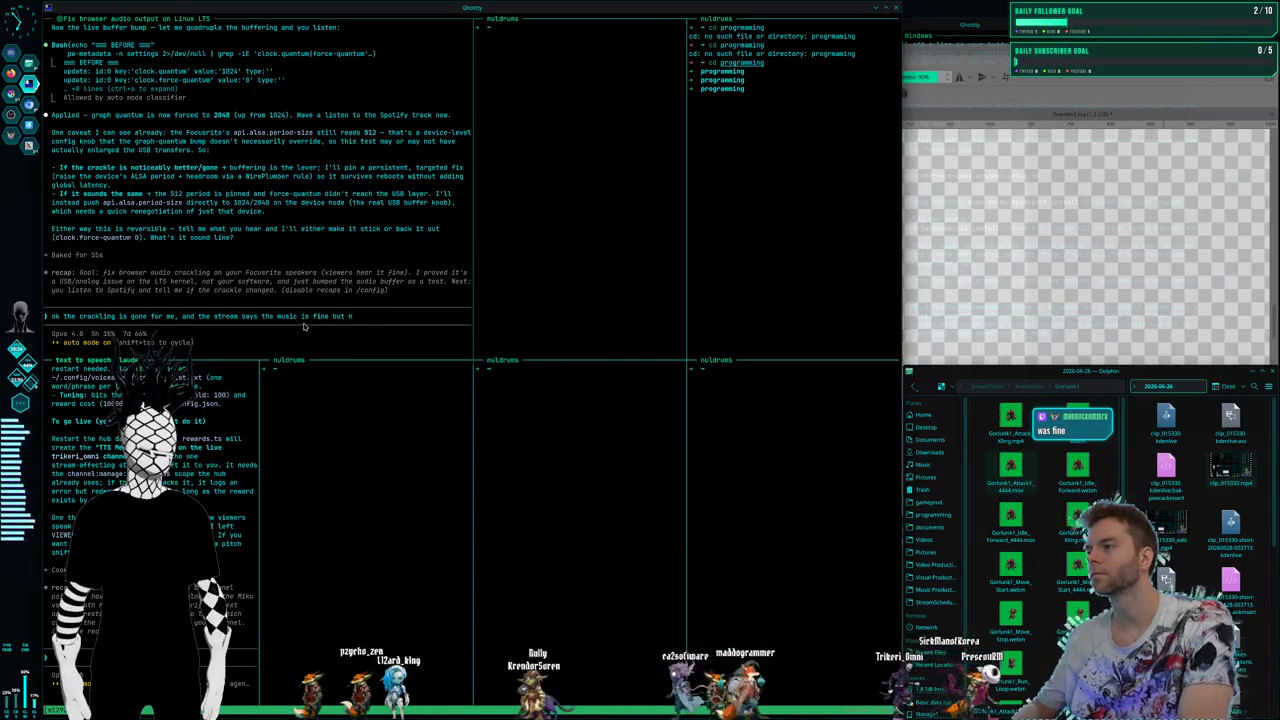
{"action": "type", "text": "ow they are saying my microphone is mee"}
{"action": "key", "text": "BackSpace"}
{"action": "type", "text": "ssed up, im going to replug it"}
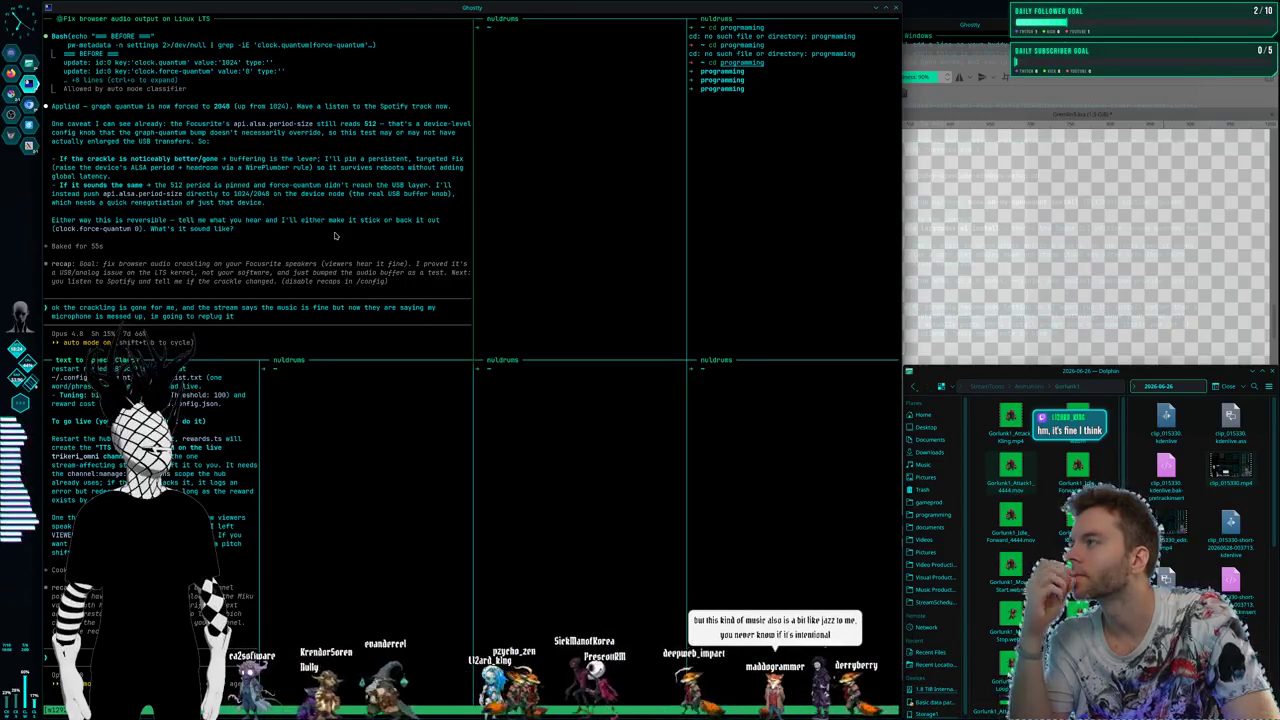
Reread the earlier transcript, then send the microphone complaint to Claude Code
{"action": "scroll", "coordinate": [335, 236], "scroll_direction": "up", "scroll_amount": 3}
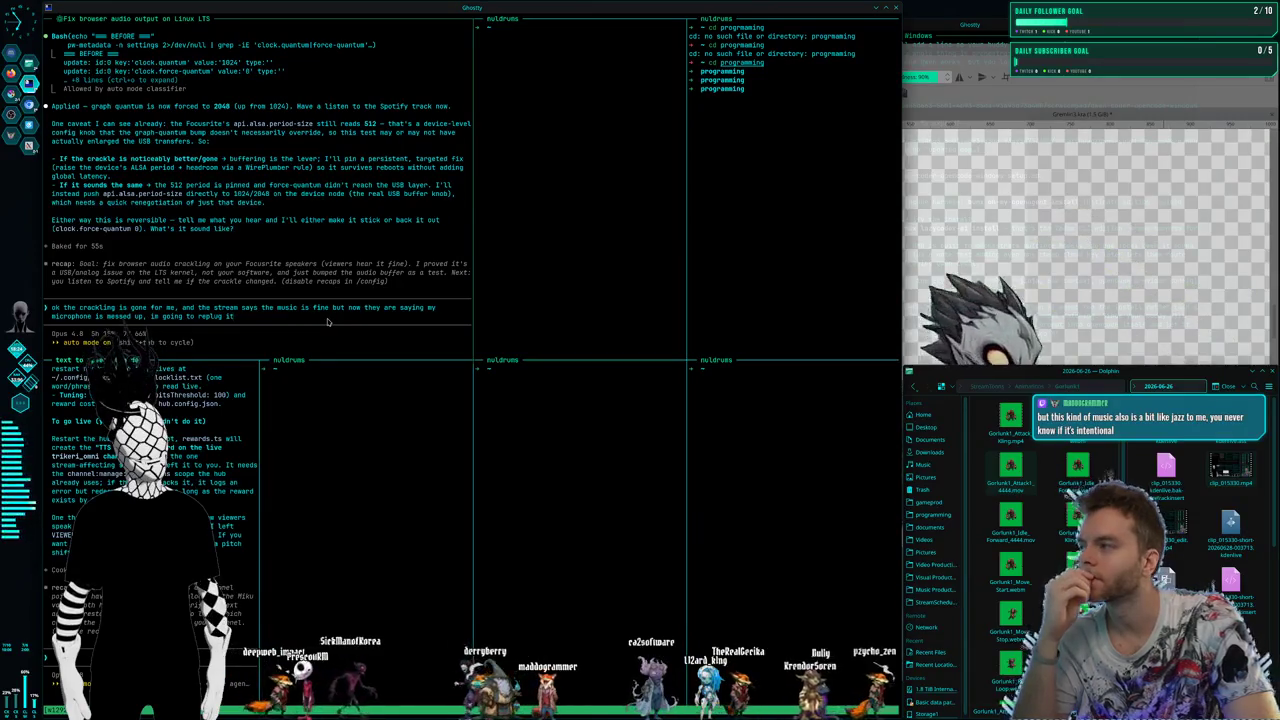
{"action": "key", "text": "Return"}
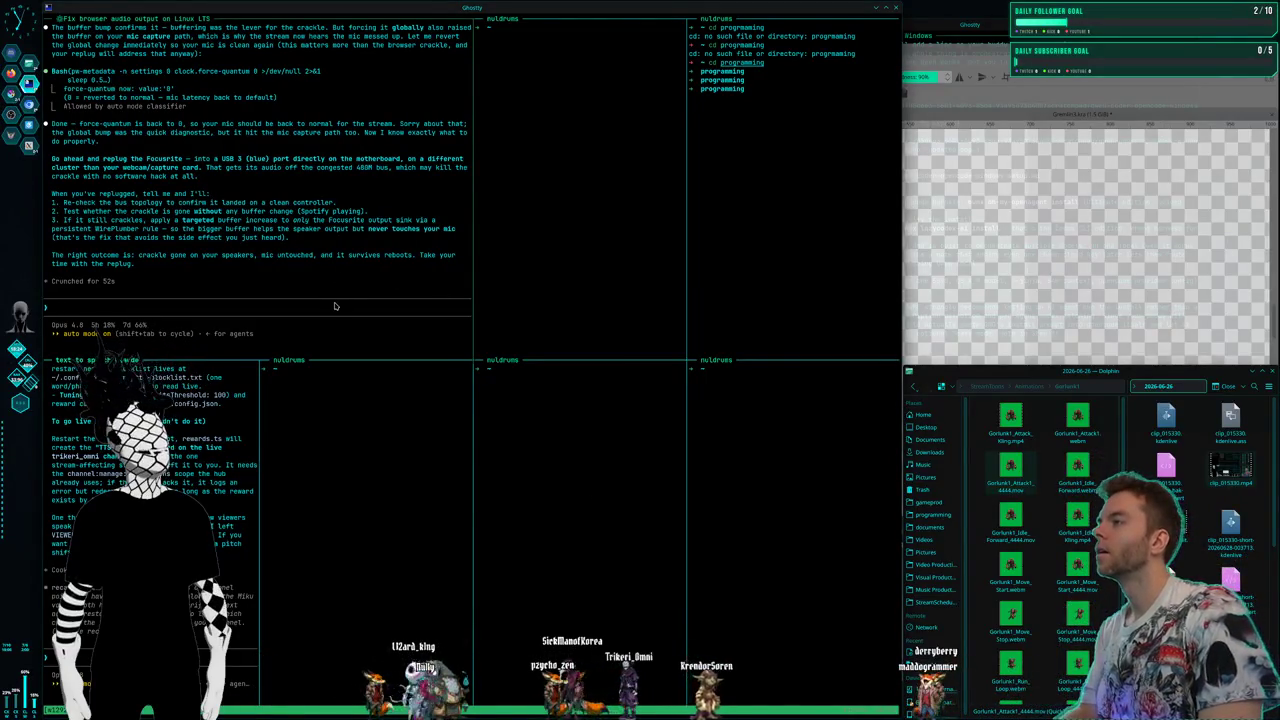
Send the update that the interface has been moved to the USB 2.0 port
{"action": "type", "text": "it was plugged into a usb3, i moved it to the only other available usb port which was 2"}
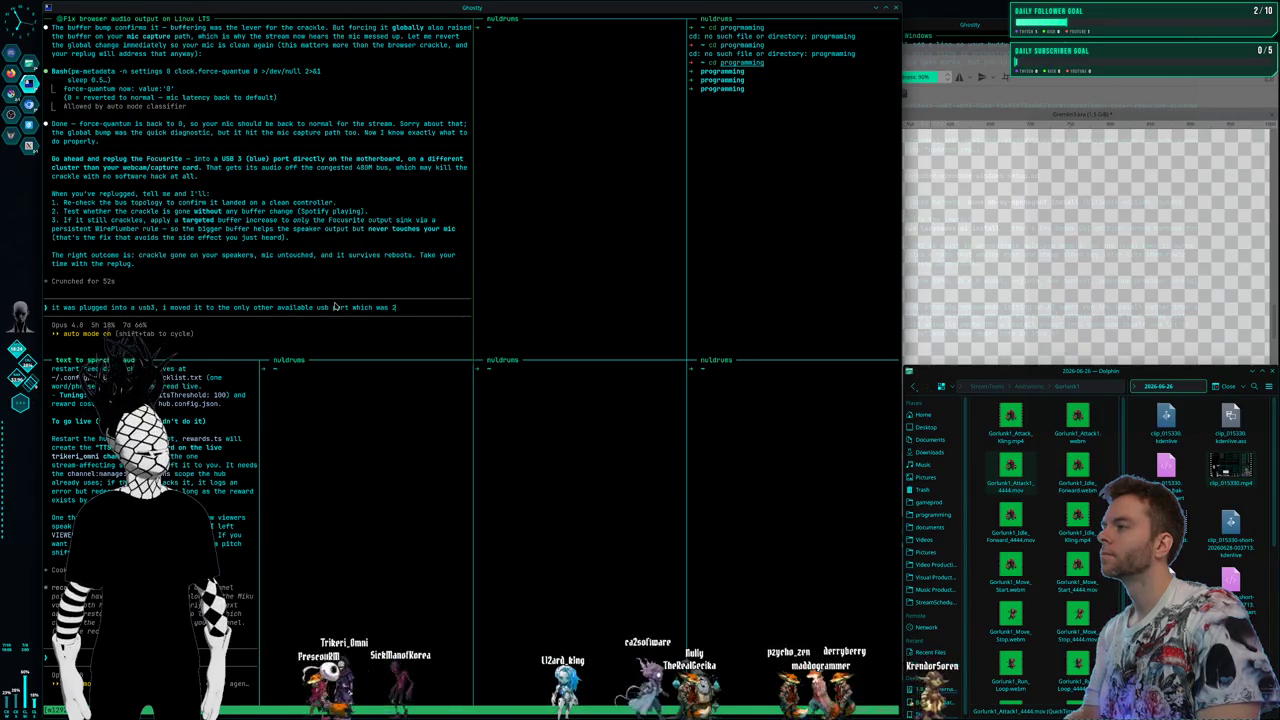
{"action": "type", "text": "l"}
{"action": "type", "text": "n goi"}
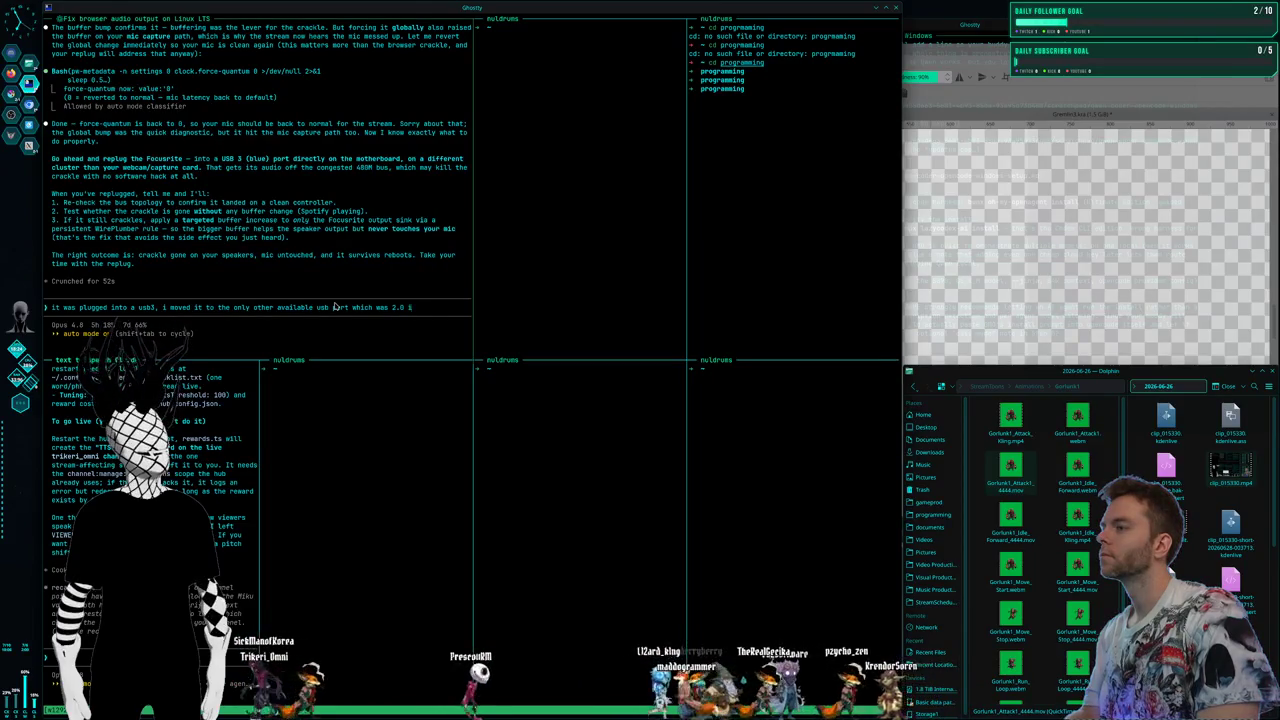
{"action": "type", "text": "ng to see what"}
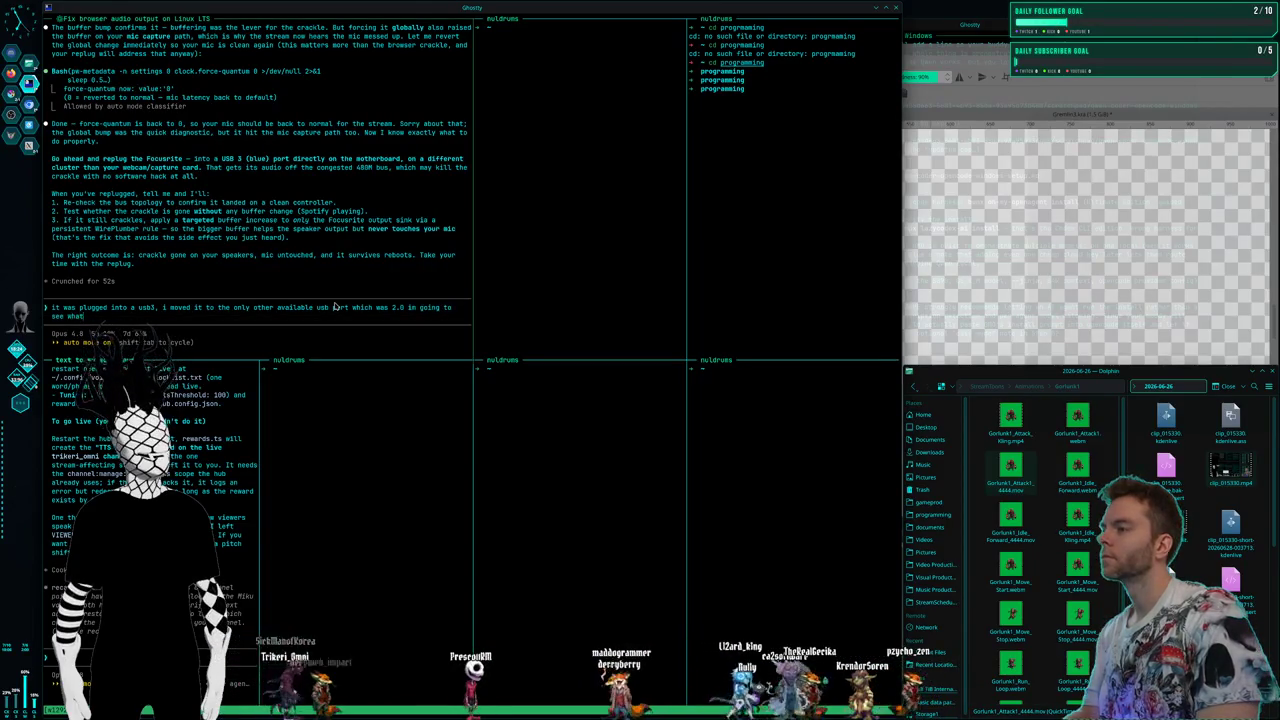
{"action": "type", "text": " this"}
{"action": "type", "text": "ke"}
{"action": "key", "text": "Return"}
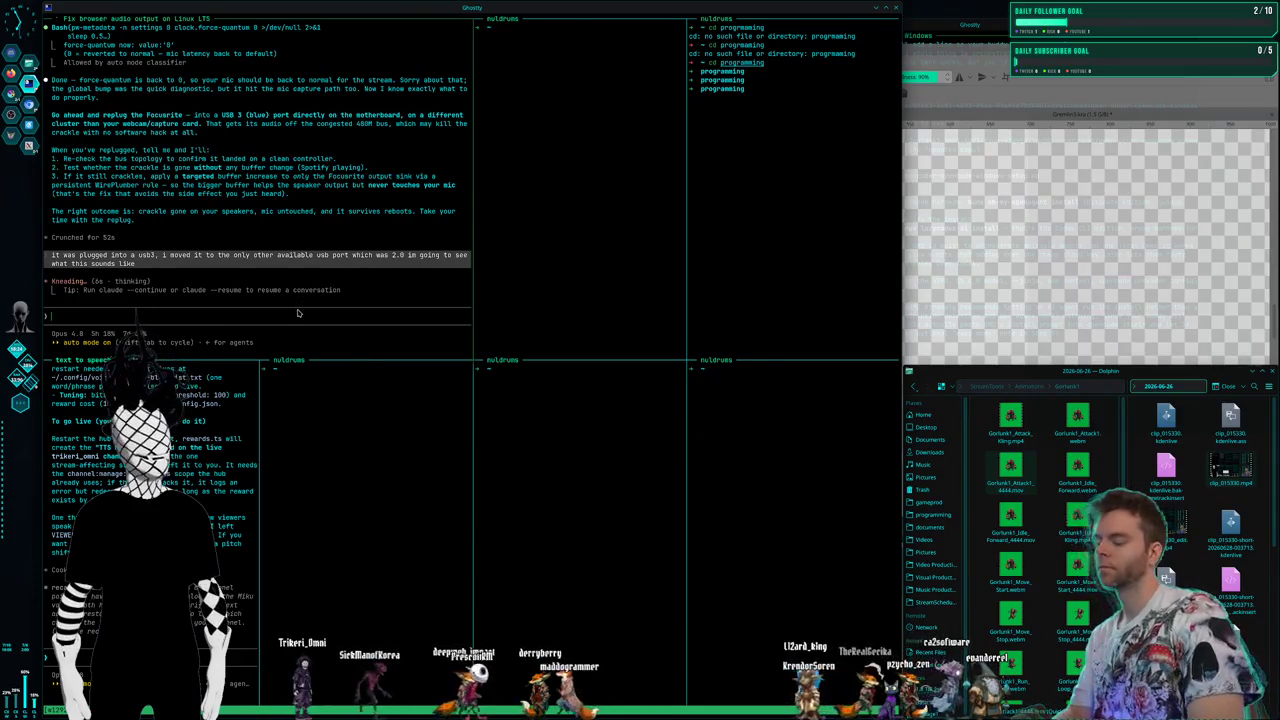
Interrupt Claude to report the mic doesn't work at all, and draft 'but the music is working'
{"action": "type", "text": "now the mic doen"}
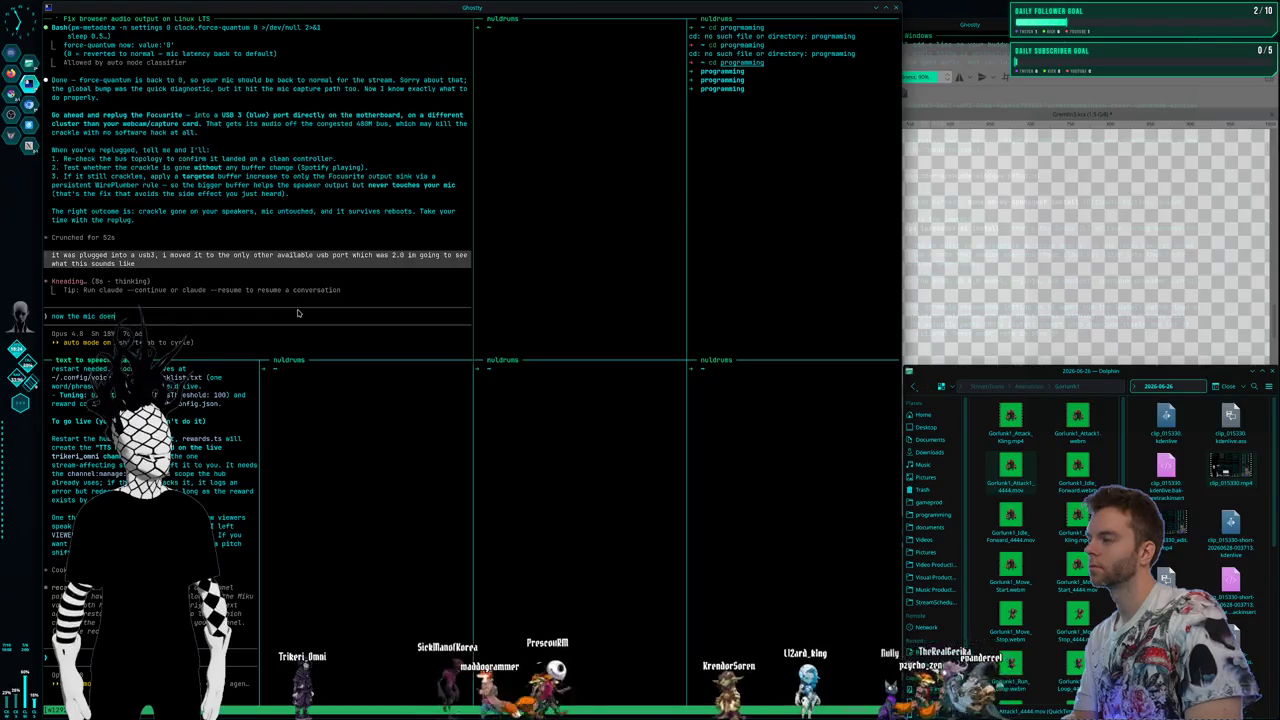
{"action": "type", "text": "'t work at all"}
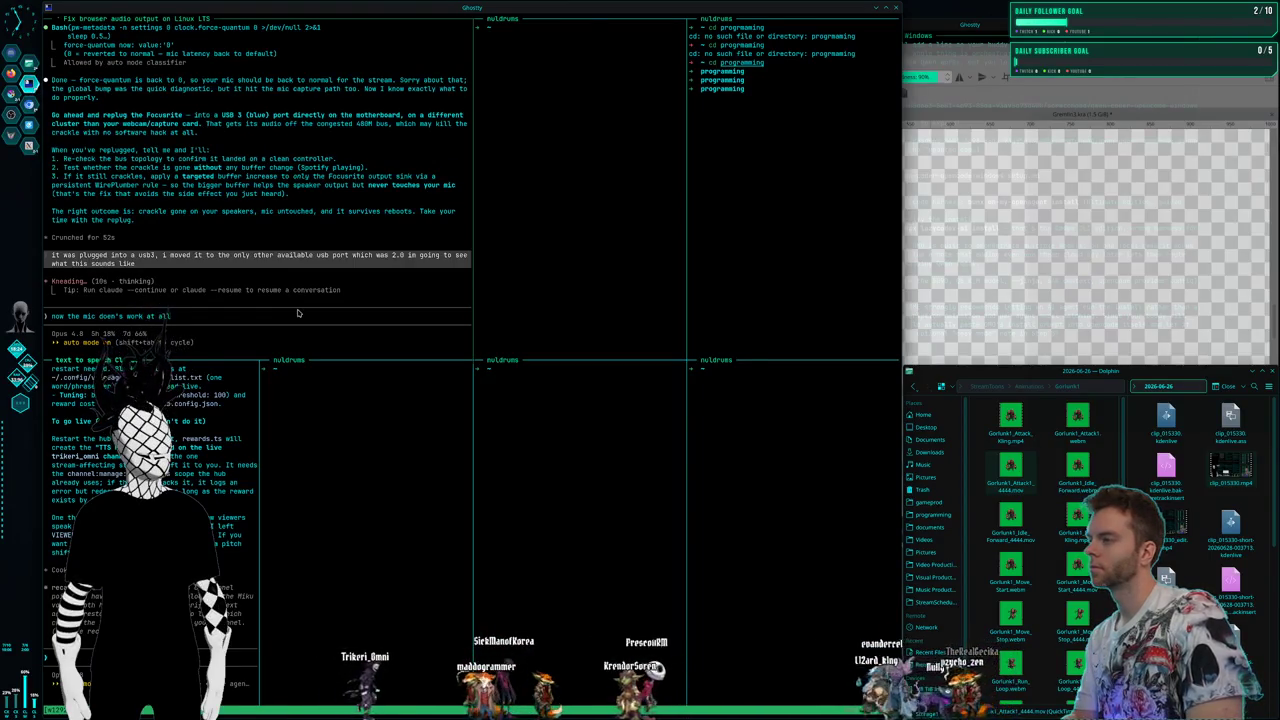
{"action": "key", "text": "Escape"}
{"action": "key", "text": "Return"}
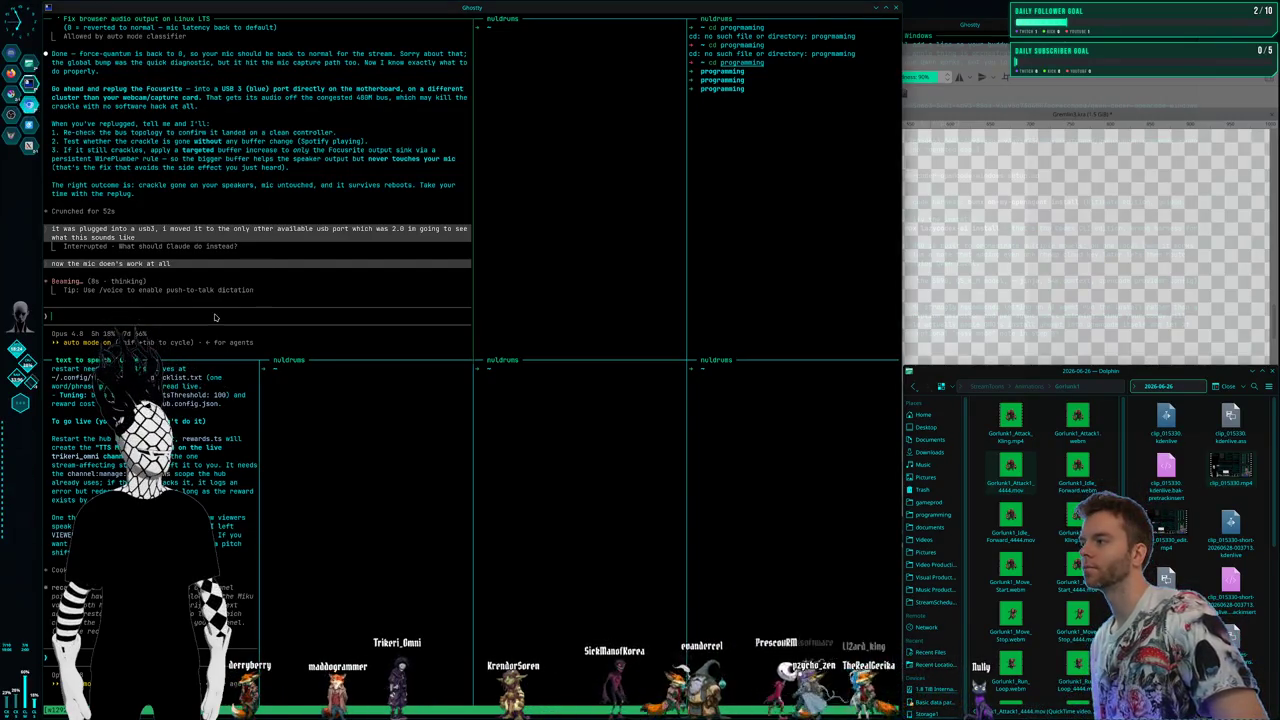
{"action": "type", "text": "bnout the music is working"}
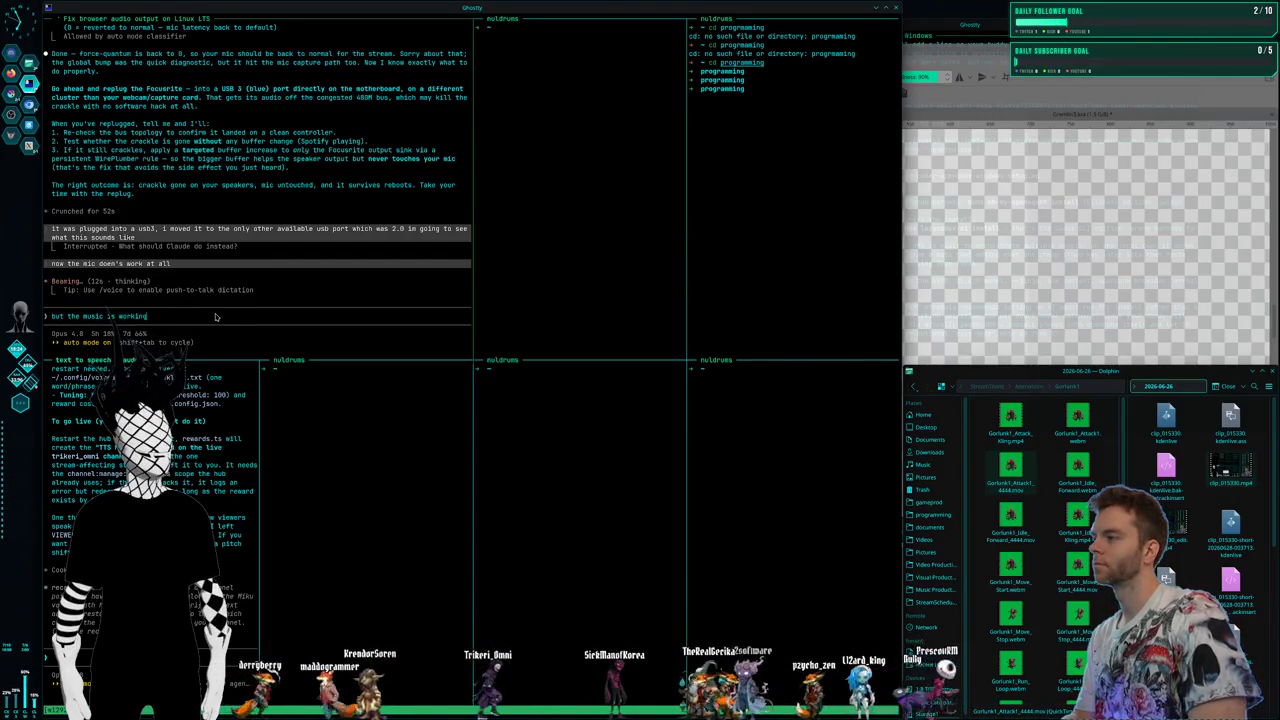
Send 'but the music is working', then queue the follow-up that the mic gate never totally worked
{"action": "key", "text": "Return"}
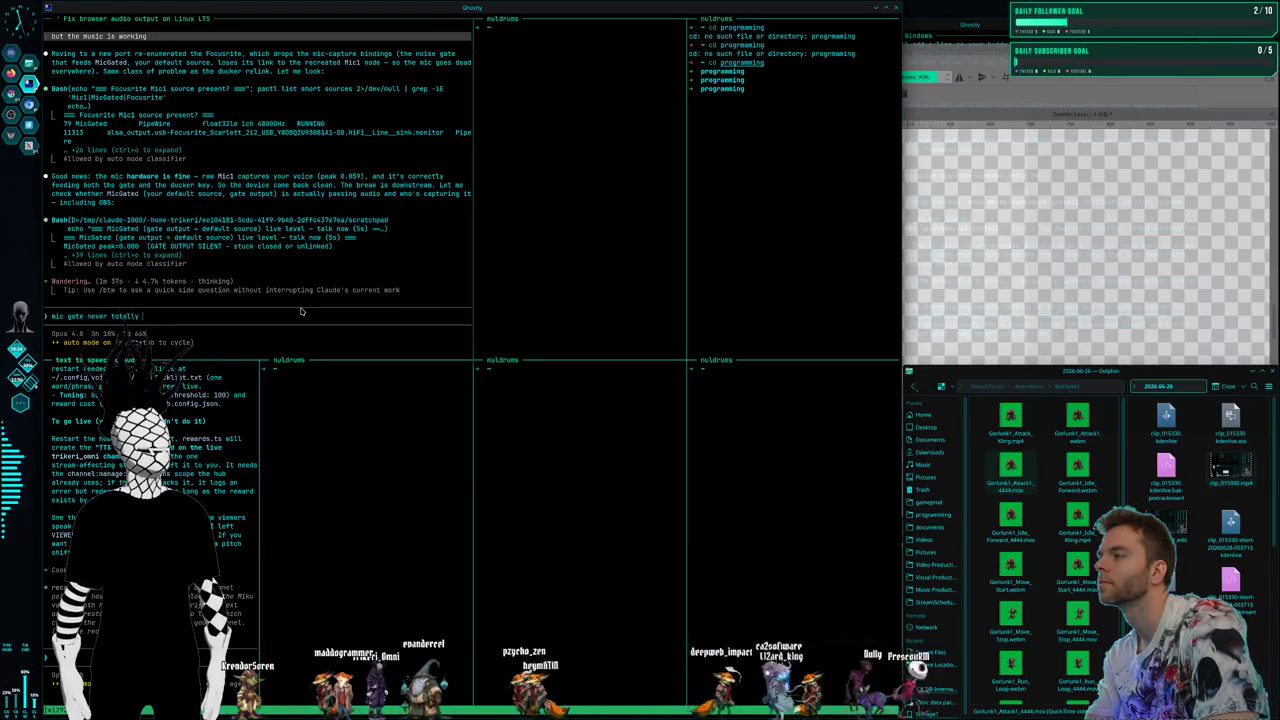
{"action": "type", "text": "d"}
{"action": "key", "text": "Return"}
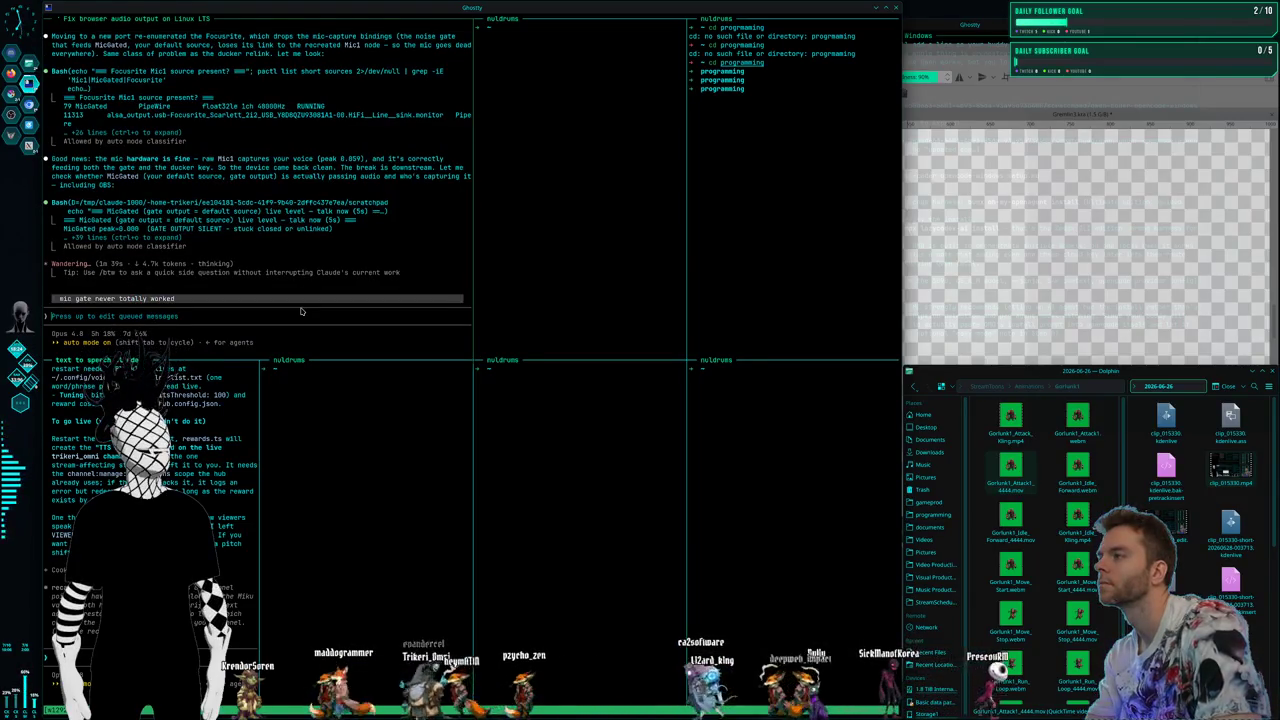
Send the queued mic-gate message immediately and focus the top-right shell pane
{"action": "key", "text": "Escape"}
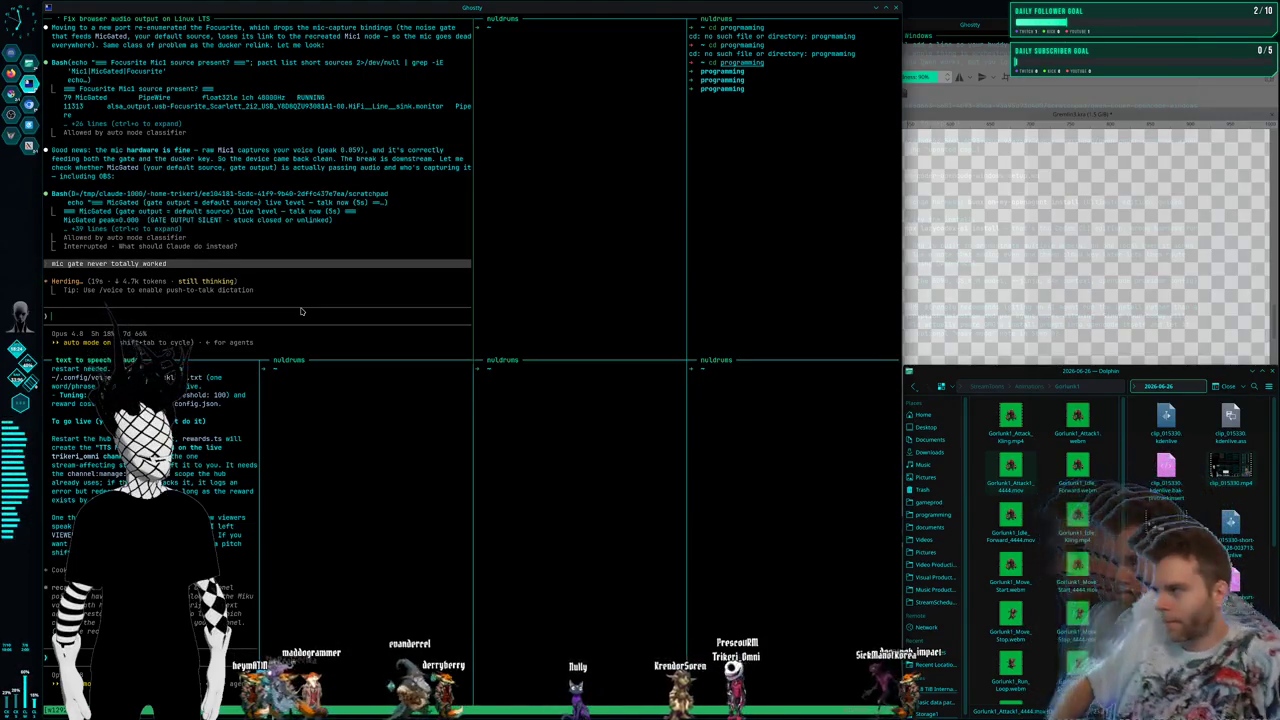
{"action": "left_click", "coordinate": [709, 290]}
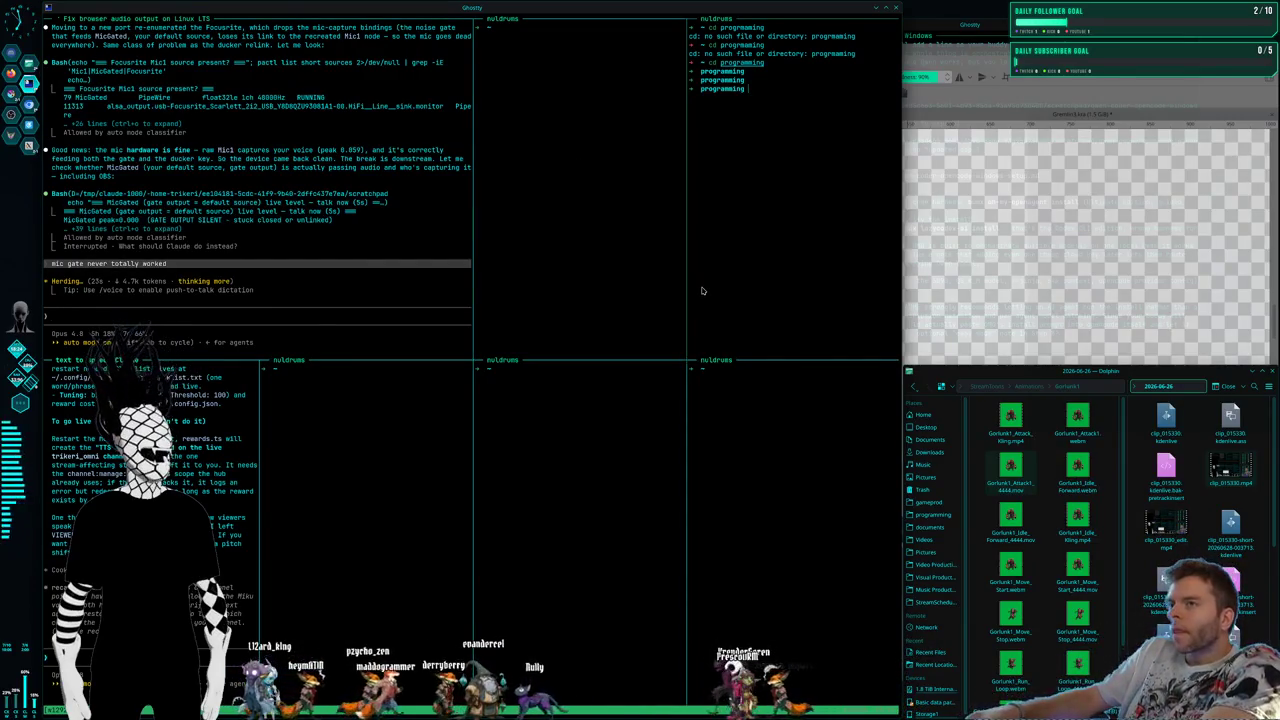
{"action": "key", "text": "super+2"}
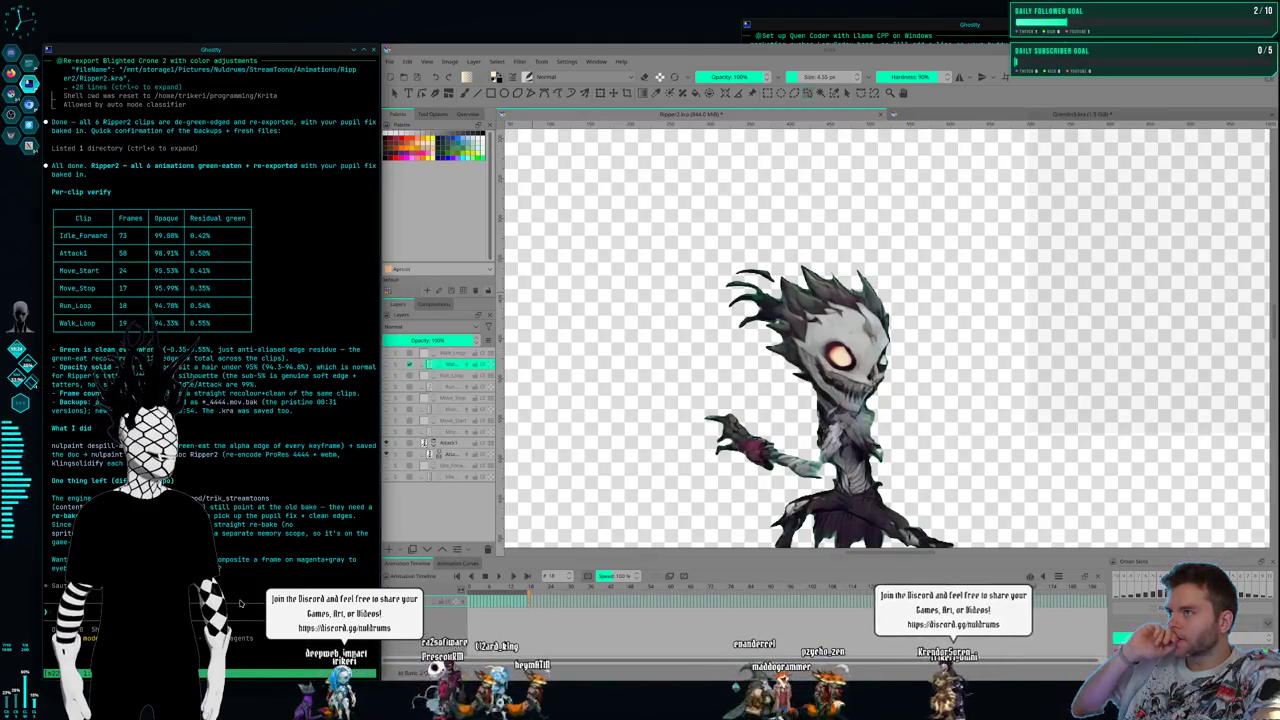
Switch from the Krita workspace to the desktop with the file manager windows
{"action": "key", "text": "super+2"}
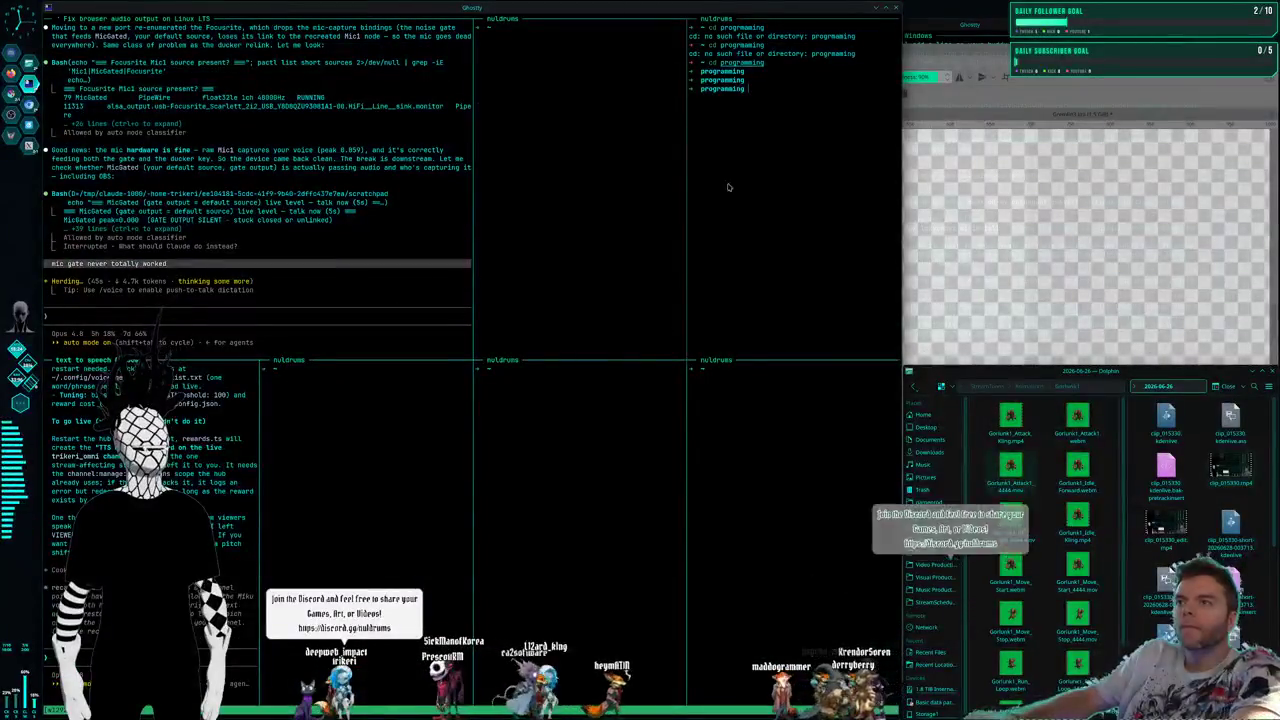
Go to gameprod/trik_streamtoons, start Claude Code there, and run /spriteanimations
{"action": "type", "text": "cd "}
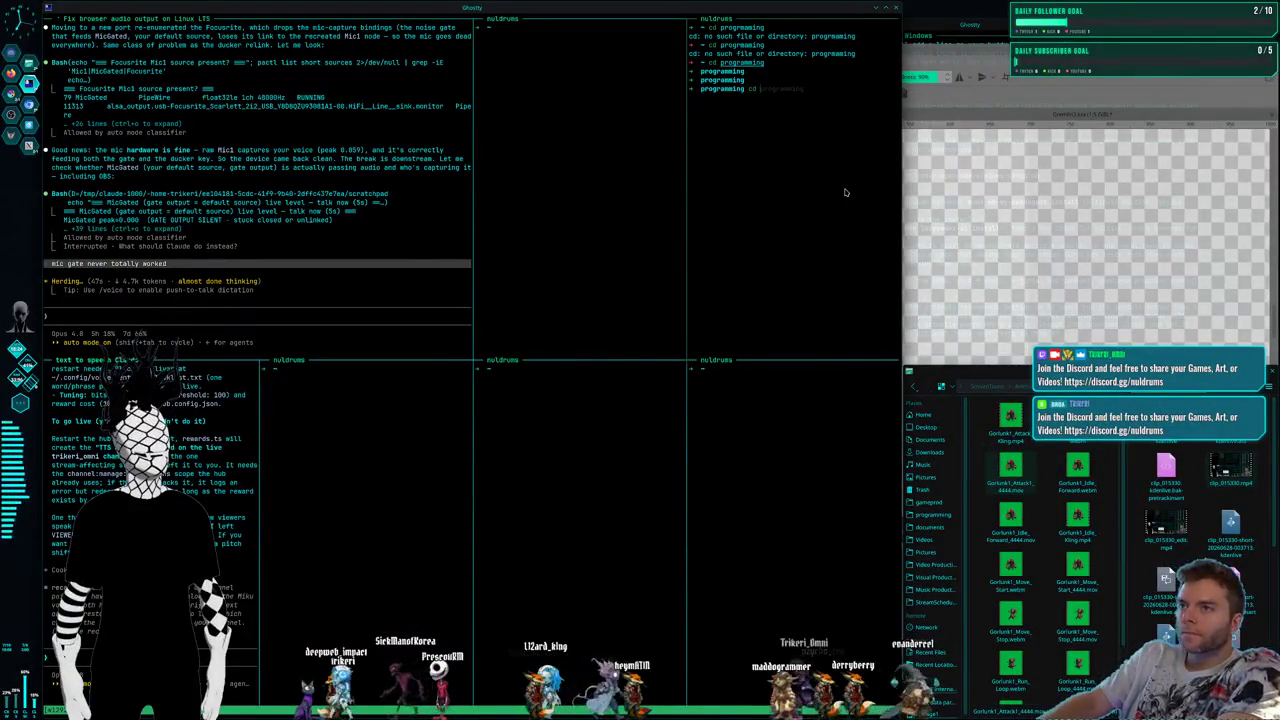
{"action": "type", "text": "gameprod"}
{"action": "key", "text": "Return"}
{"action": "type", "text": "ls"}
{"action": "key", "text": "Return"}
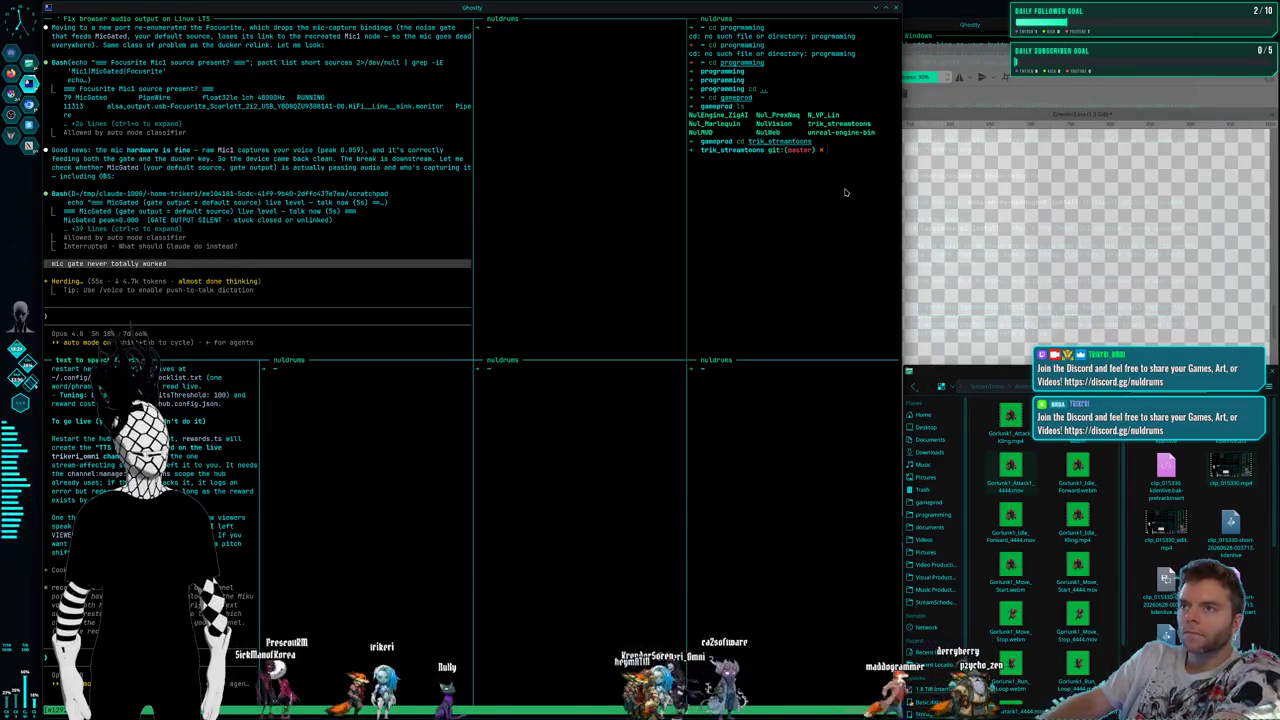
{"action": "key", "text": "Return"}
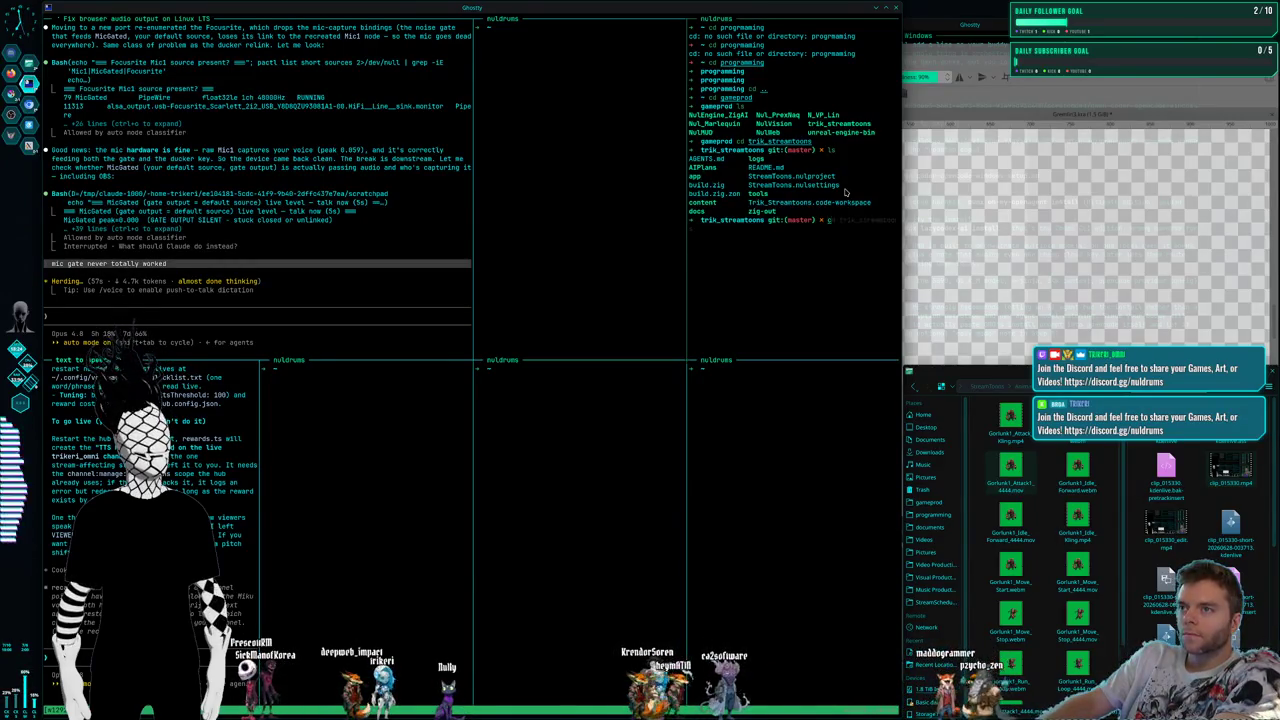
{"action": "key", "text": "Return"}
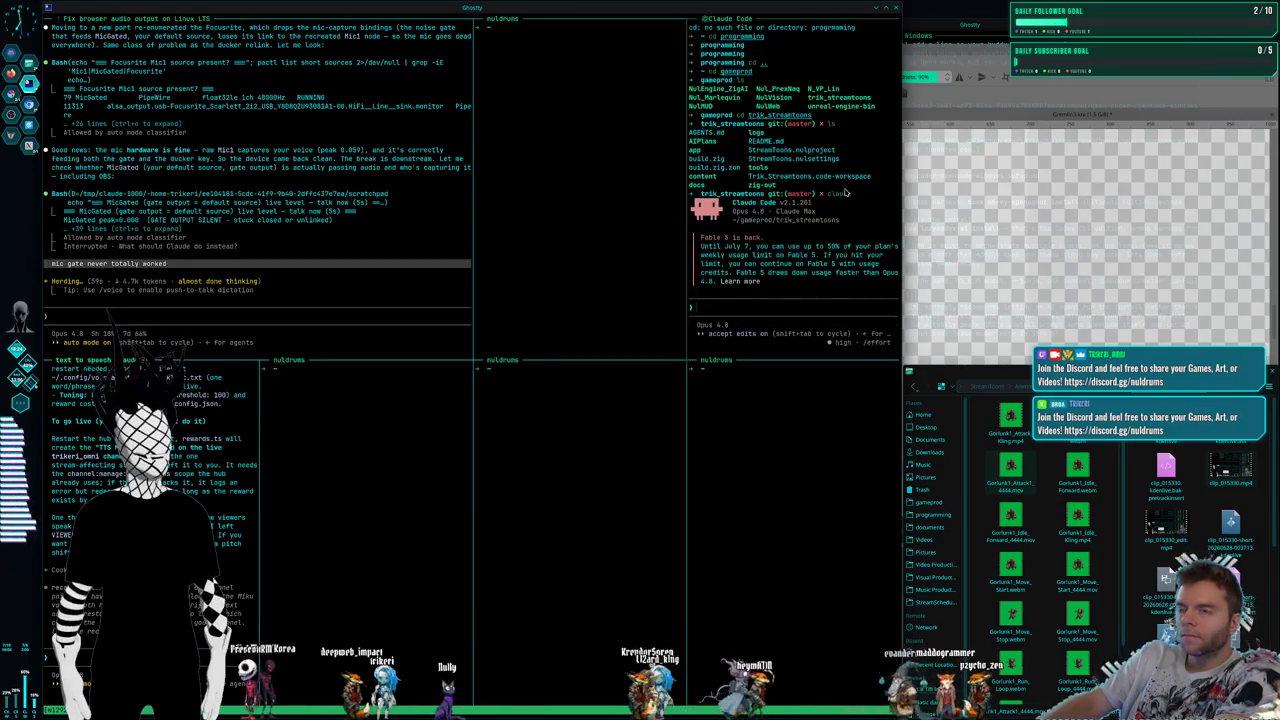
{"action": "type", "text": "/spriteanimations"}
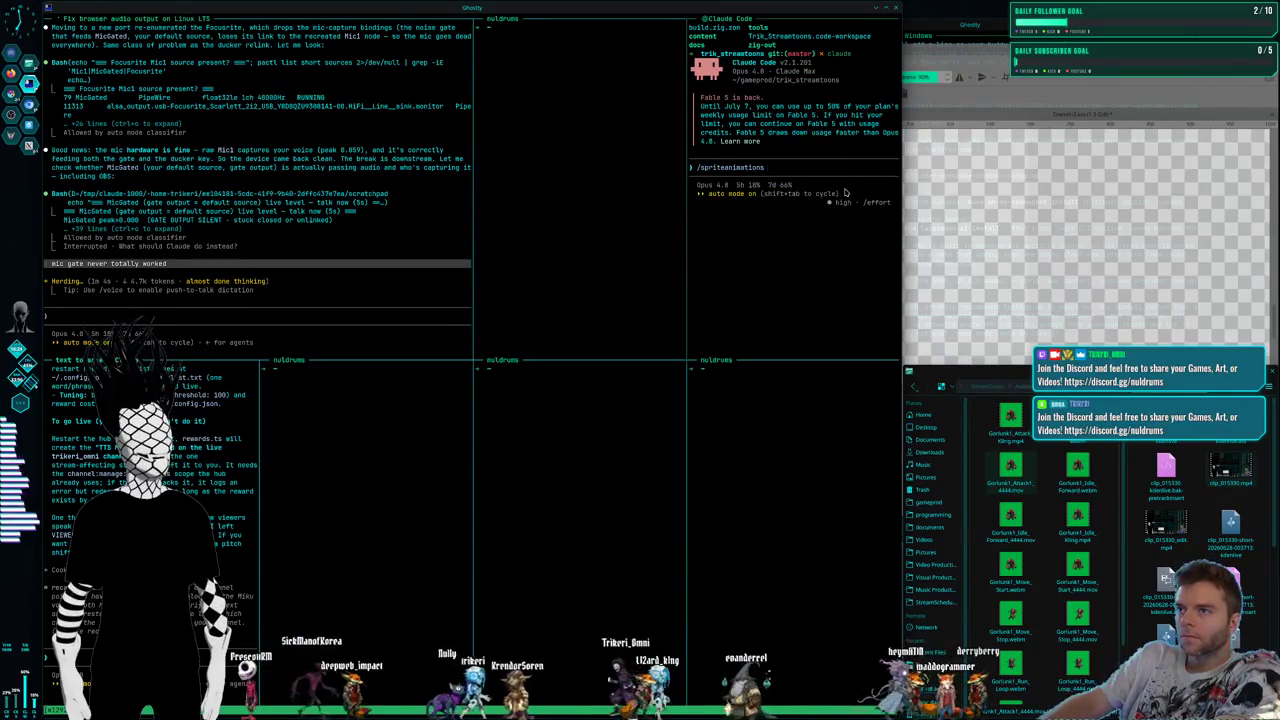
{"action": "key", "text": "Return"}
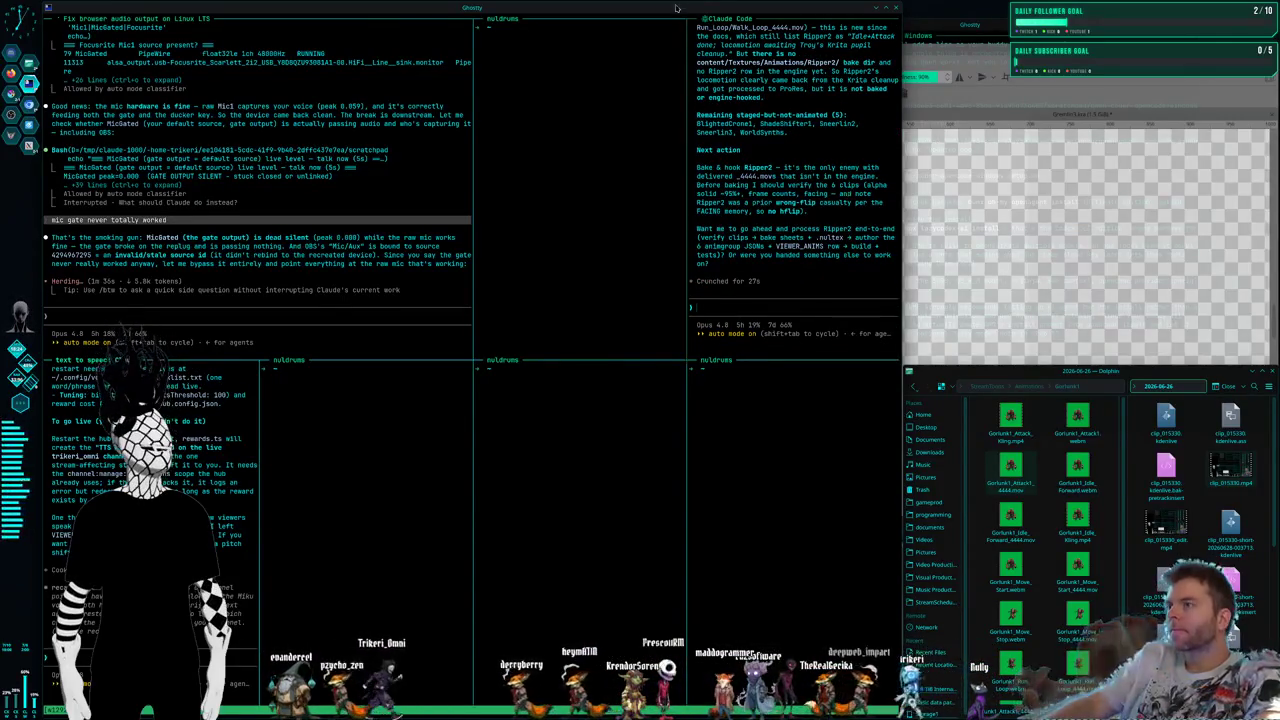
Focus the prompt of the left Claude Code session
{"action": "left_click", "coordinate": [281, 331]}
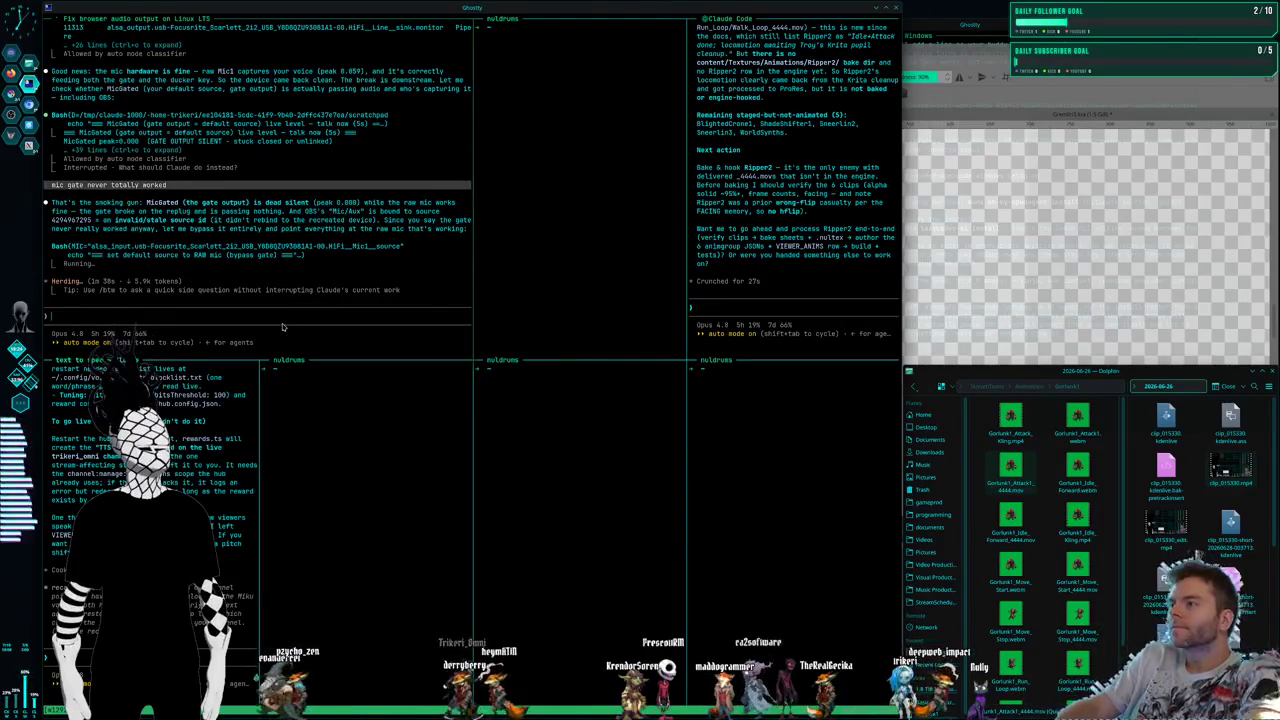
Tell Claude that Ripper2 has been fixed up with edge degreening and is ready for full reimport
{"action": "type", "text": "yeah pbypass"}
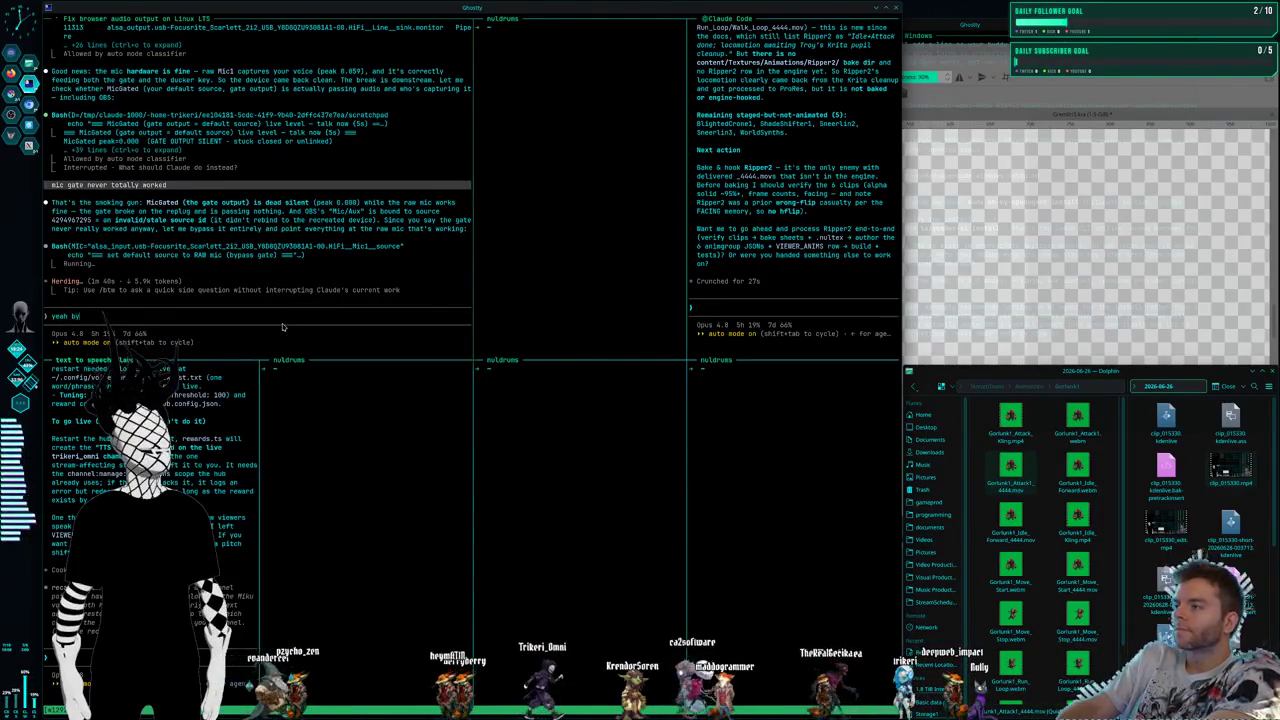
{"action": "key", "text": "BackSpace"}
{"action": "key", "text": "BackSpace"}
{"action": "key", "text": "BackSpace"}
{"action": "key", "text": "BackSpace"}
{"action": "key", "text": "BackSpace"}
{"action": "key", "text": "BackSpace"}
{"action": "left_click", "coordinate": [790, 304]}
{"action": "type", "text": "yeah ripper2 has"}
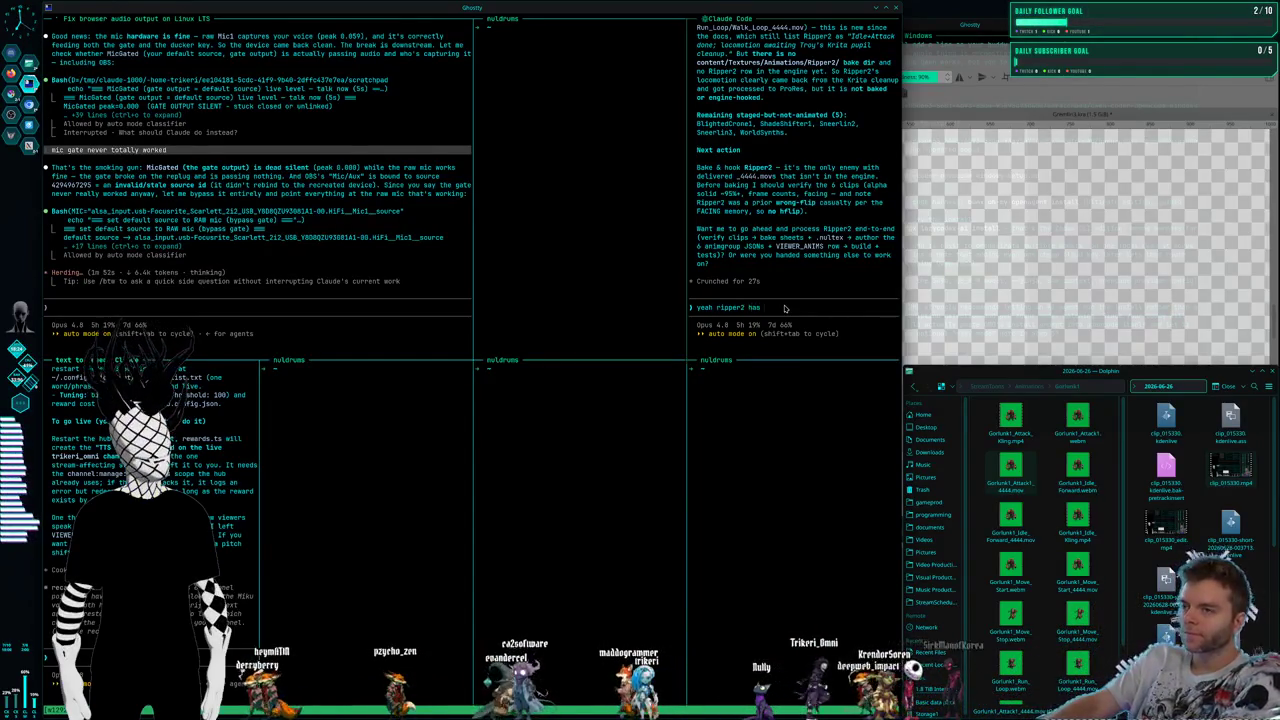
{"action": "type", "text": " been fixed up and i"}
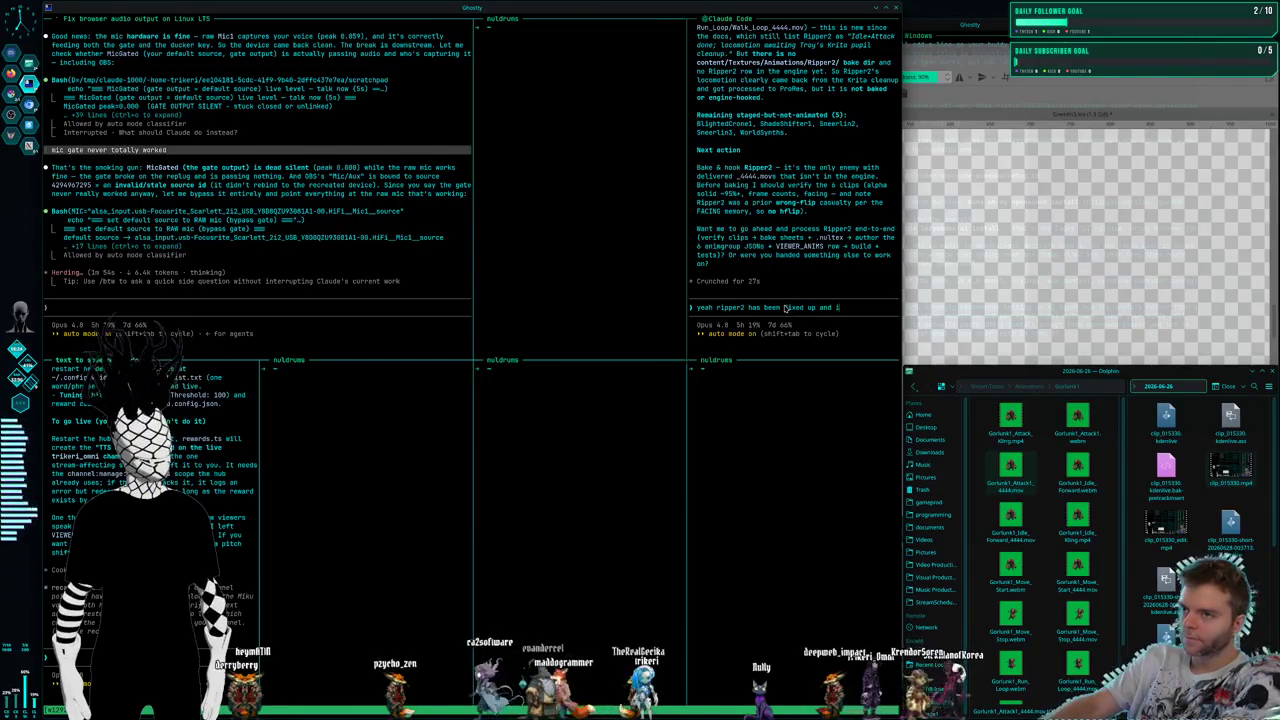
{"action": "type", "text": "r fu"}
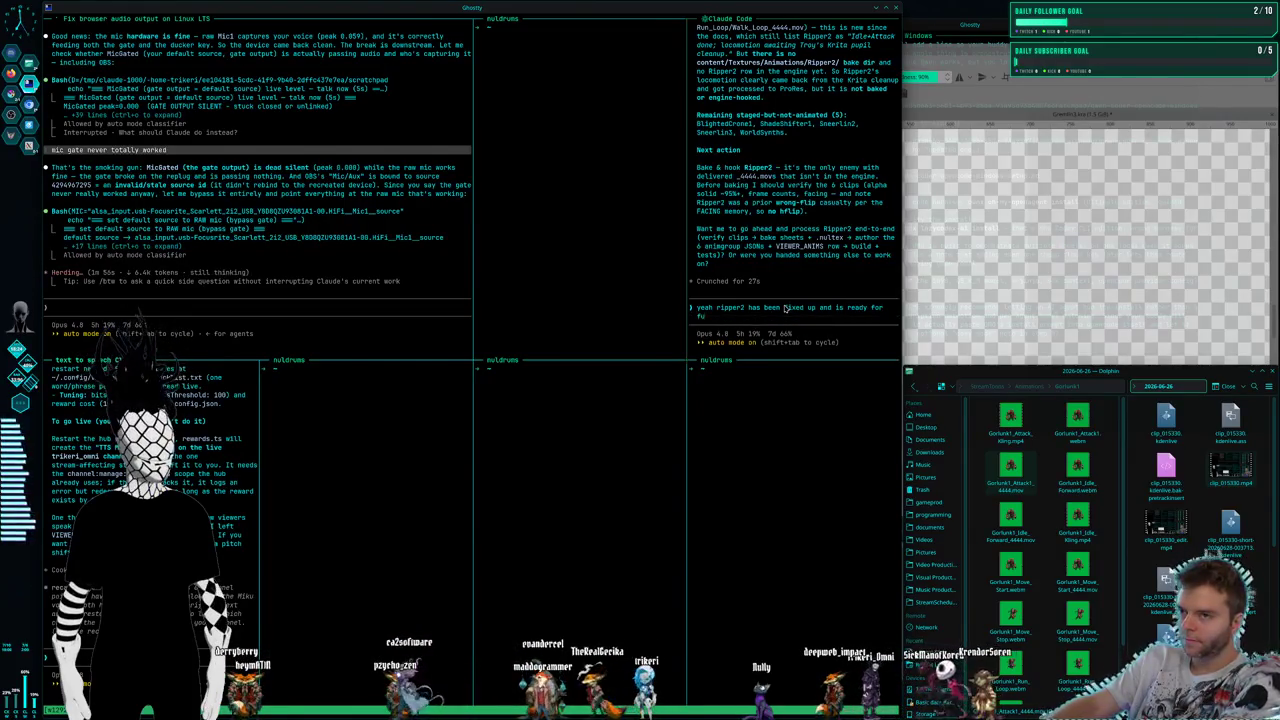
{"action": "type", "text": "ll reimport"}
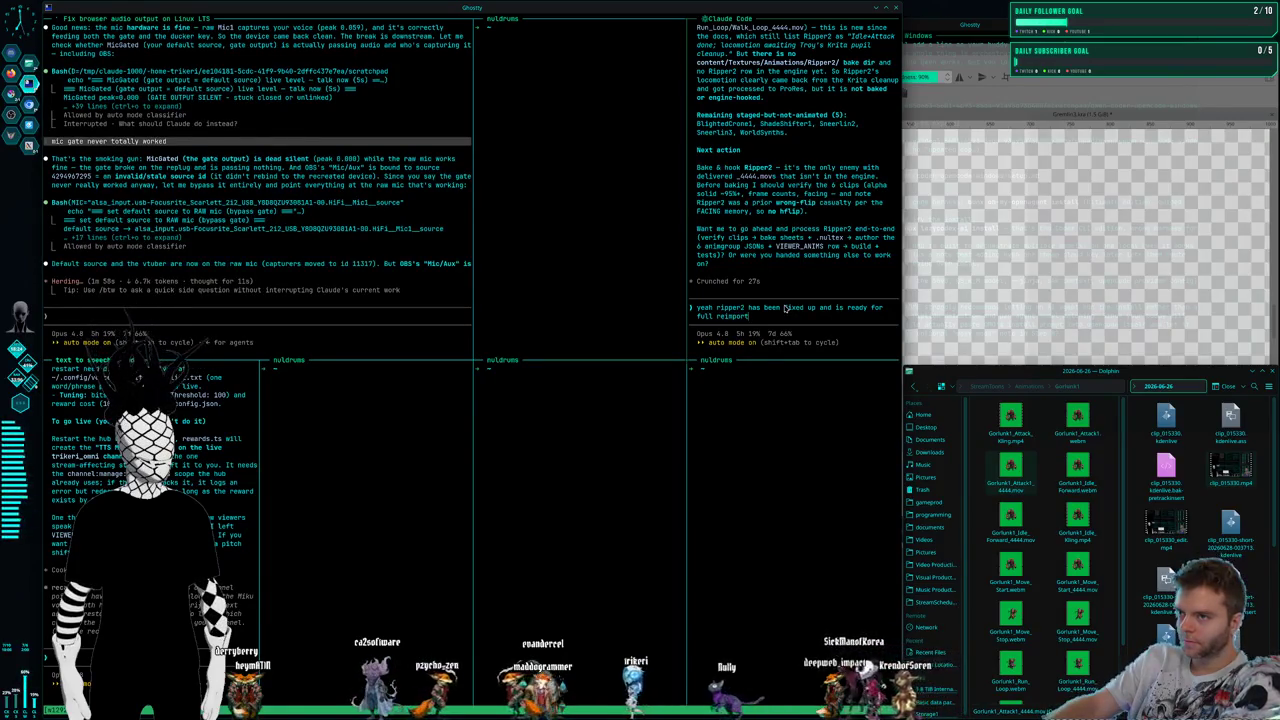
{"action": "type", "text": ", had edg"}
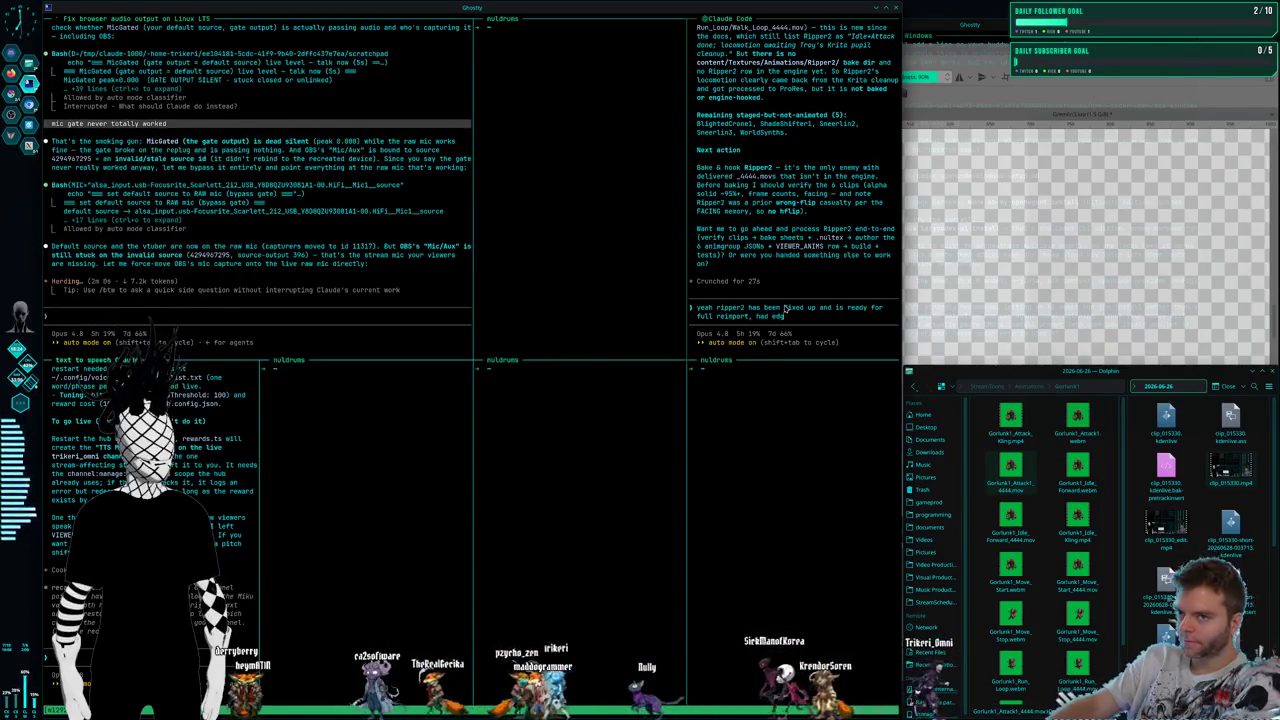
{"action": "type", "text": "e deening"}
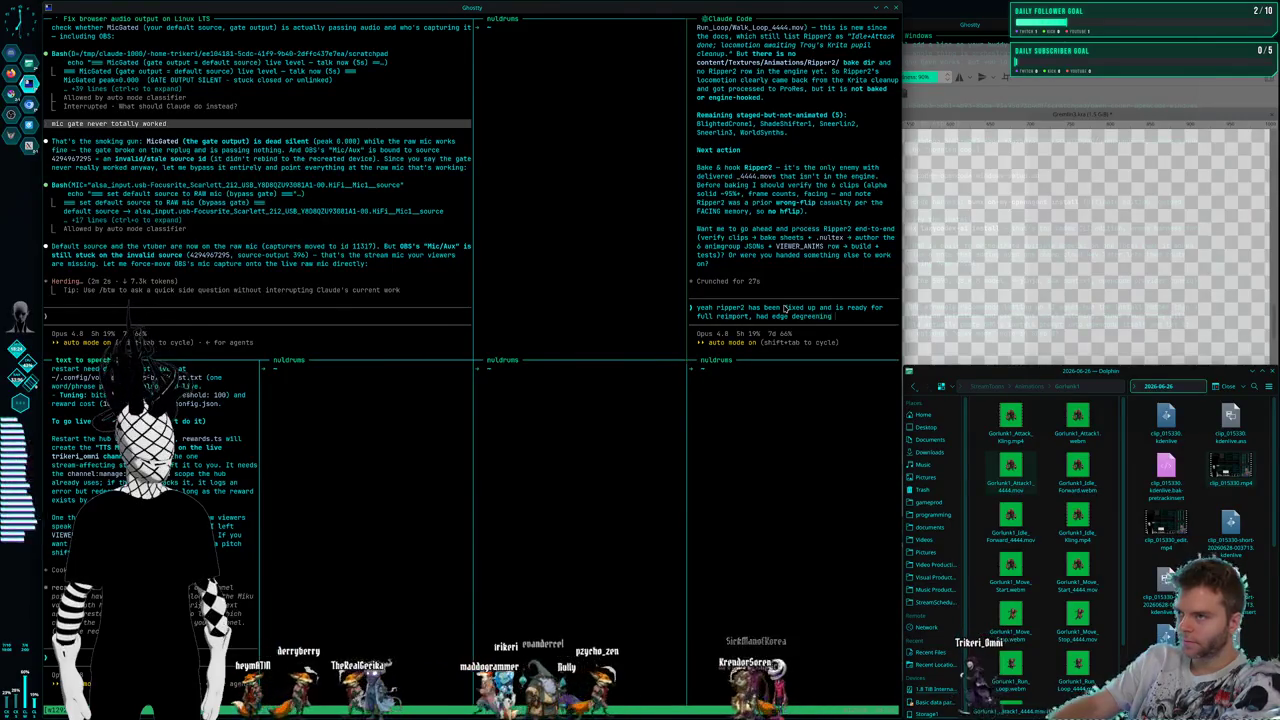
{"action": "type", "text": "f"}
{"action": "key", "text": "Return"}
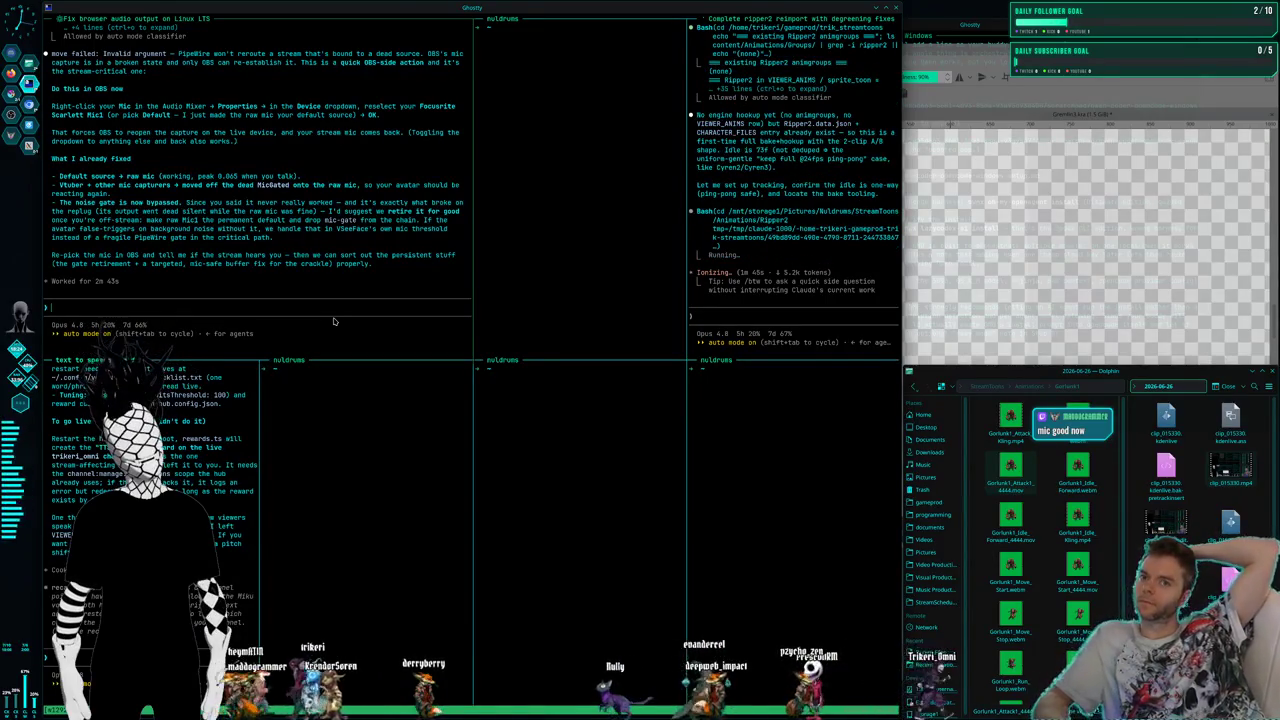
Reply 'its good now' in the left Claude session to confirm the mic works
{"action": "type", "text": "sou"}
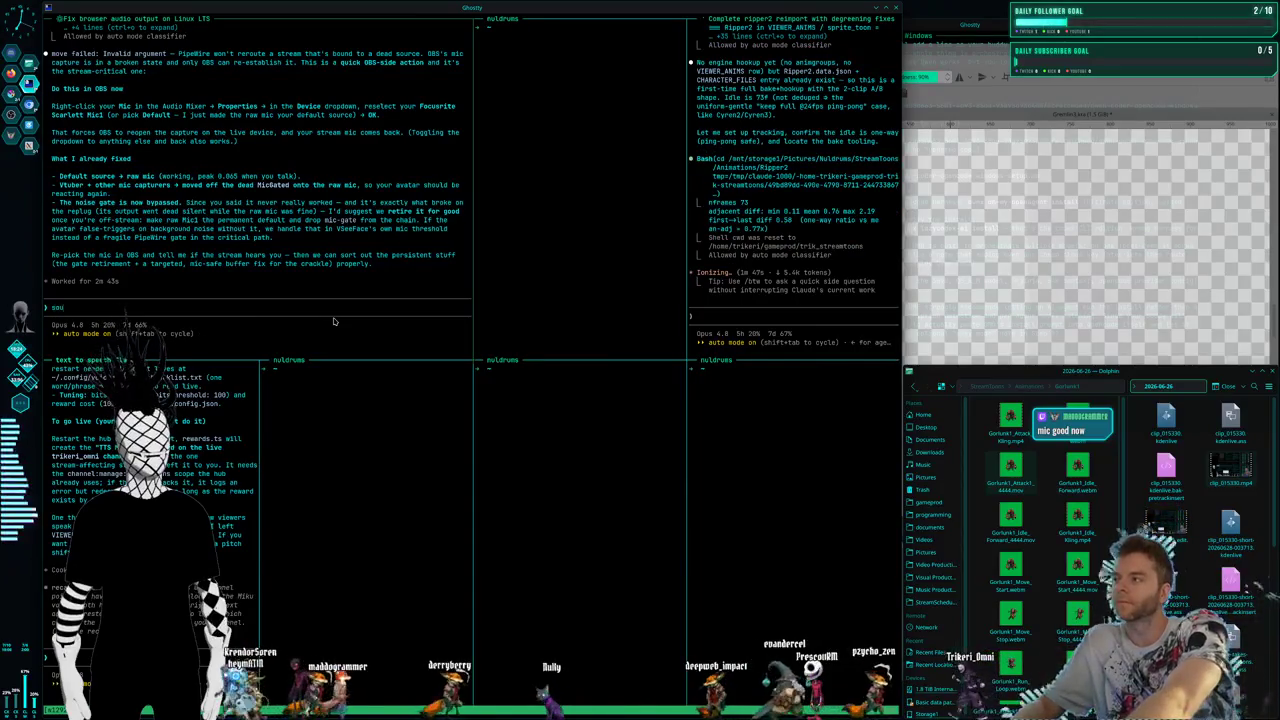
{"action": "type", "text": "nds good, can we just"}
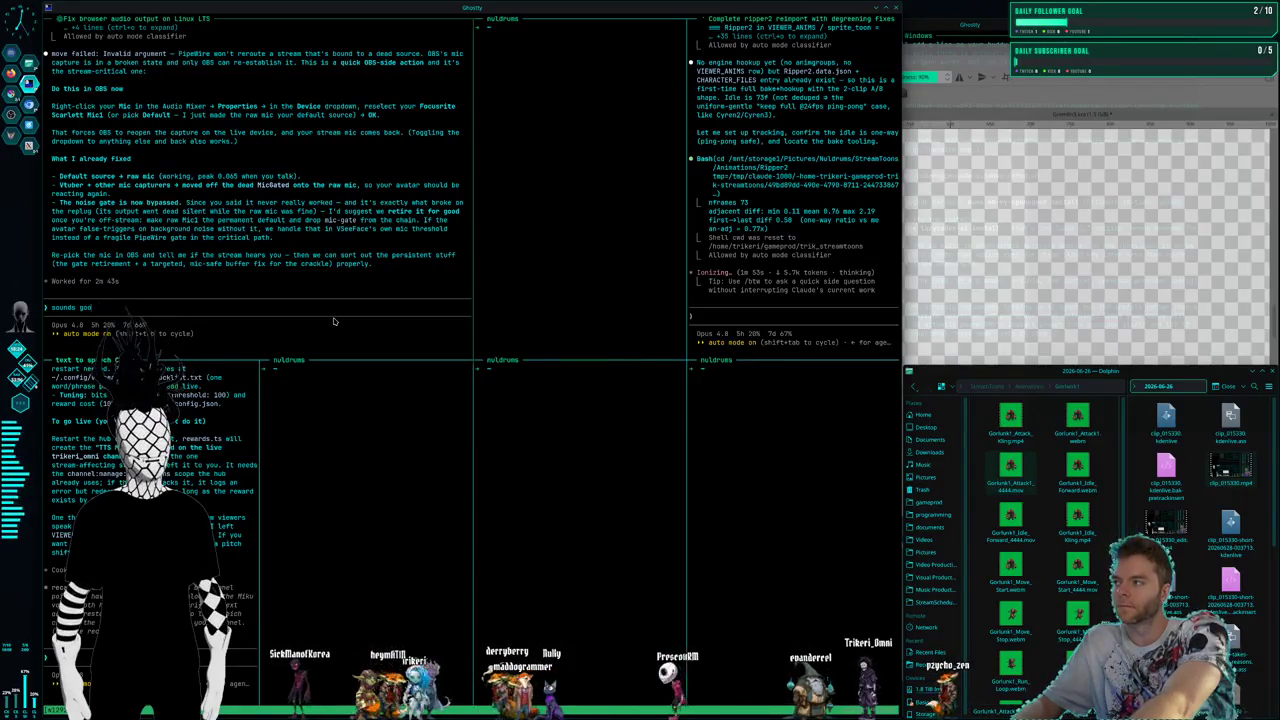
{"action": "type", "text": "ts good now"}
{"action": "key", "text": "Return"}
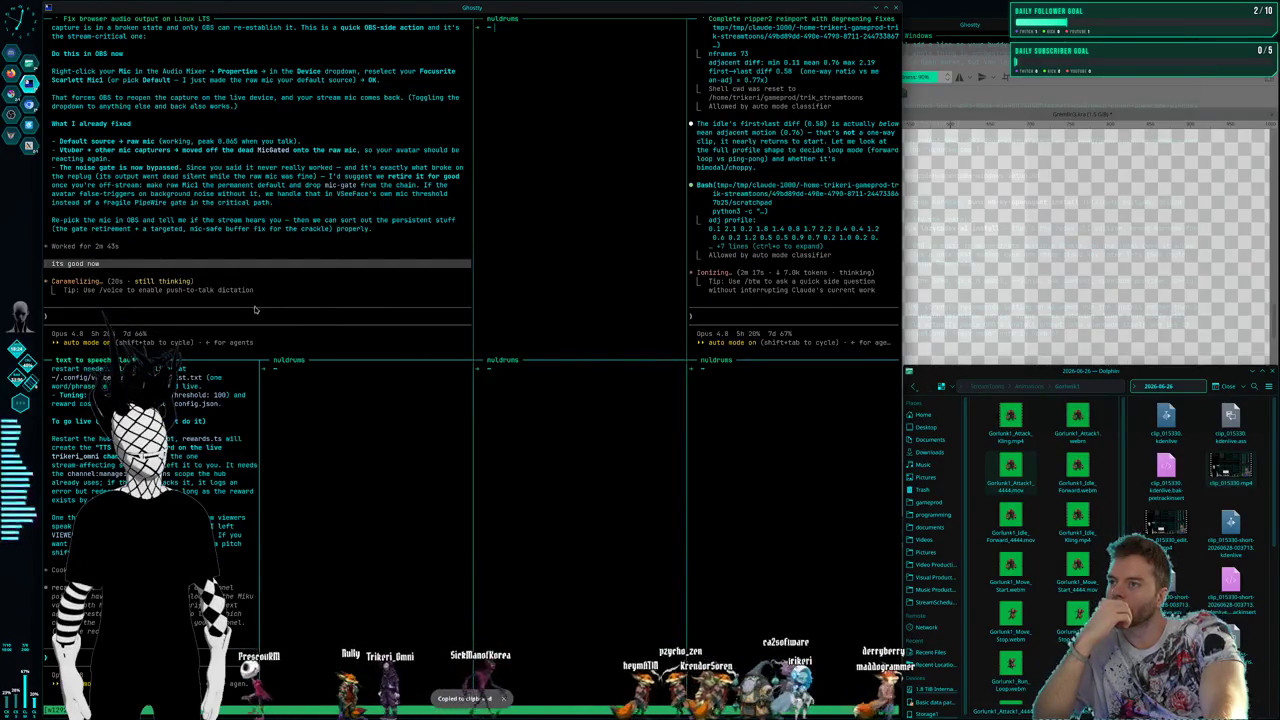
Tell Claude the browser music still crackles but you'll live with it
{"action": "type", "text": "the music from brows"}
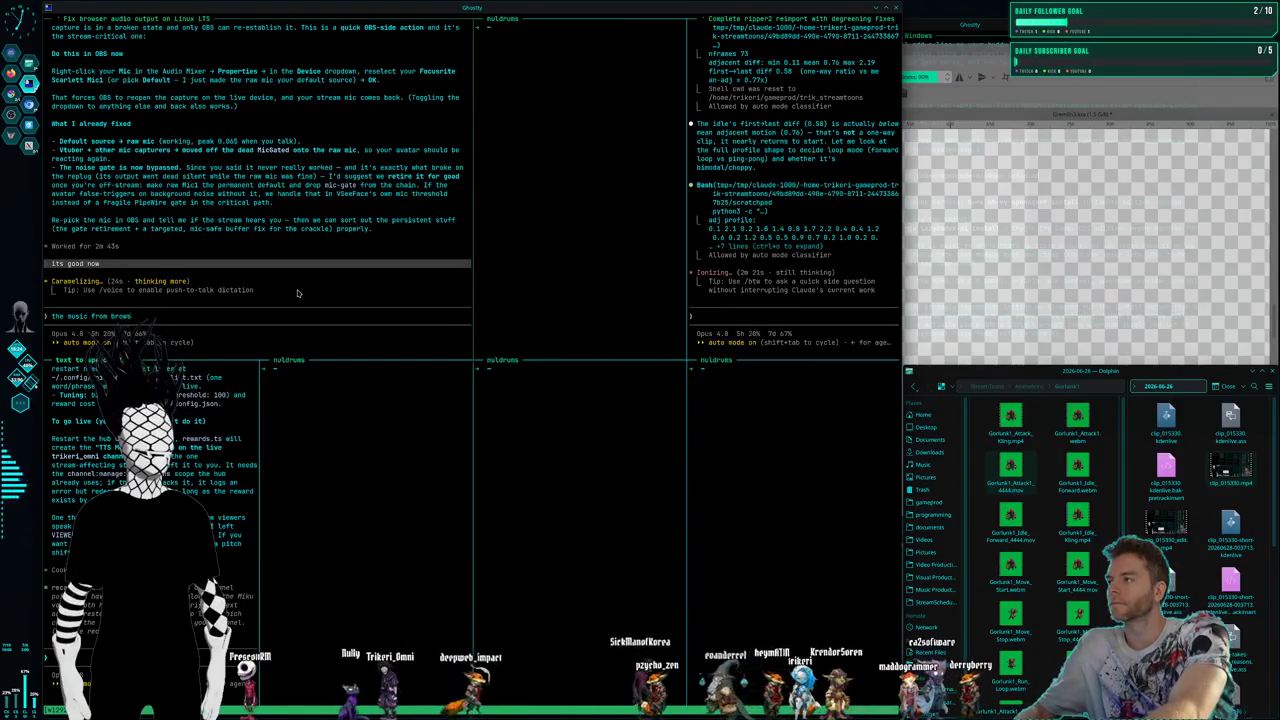
{"action": "type", "text": "er is still crackling for me but"}
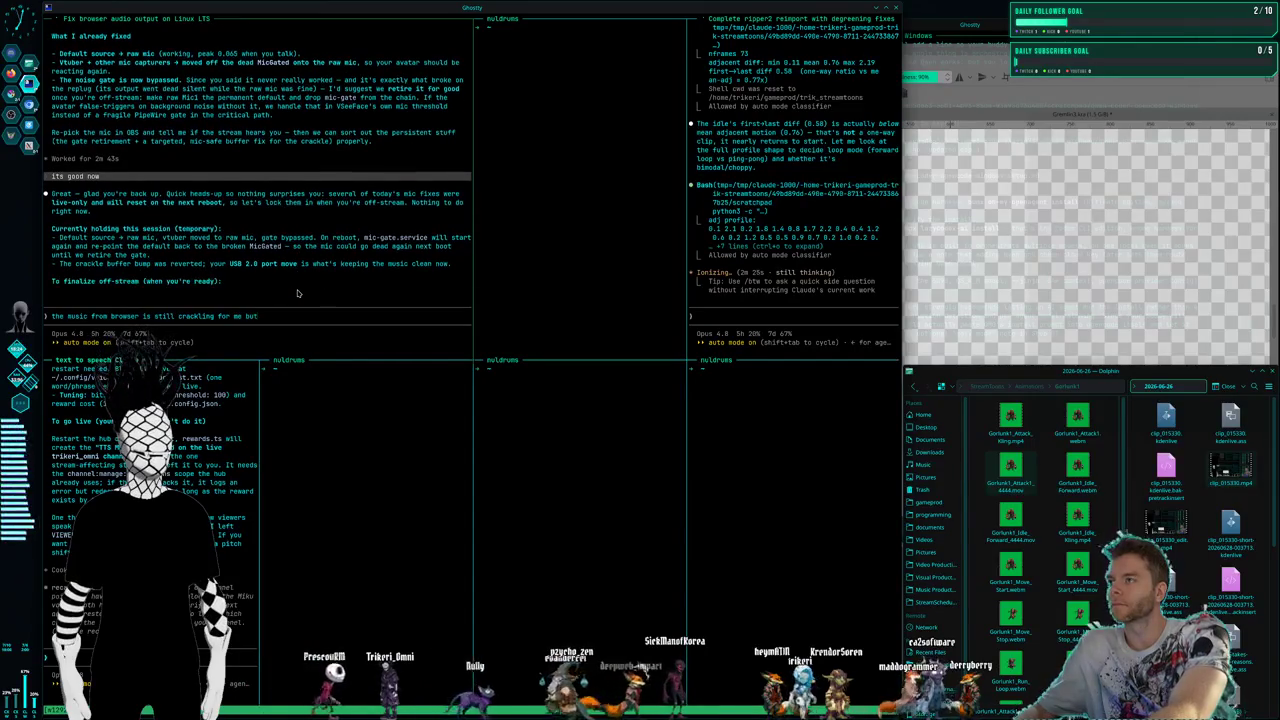
{"action": "type", "text": " i'll"}
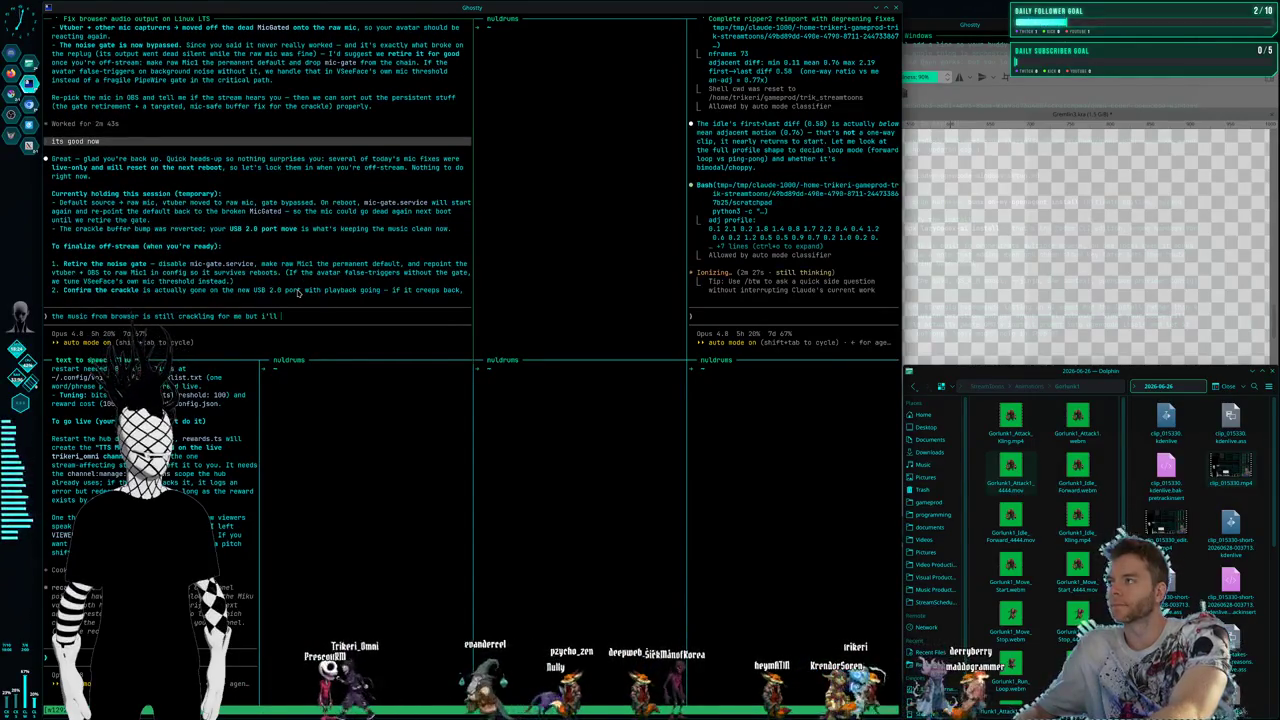
{"action": "type", "text": " just live with it as"}
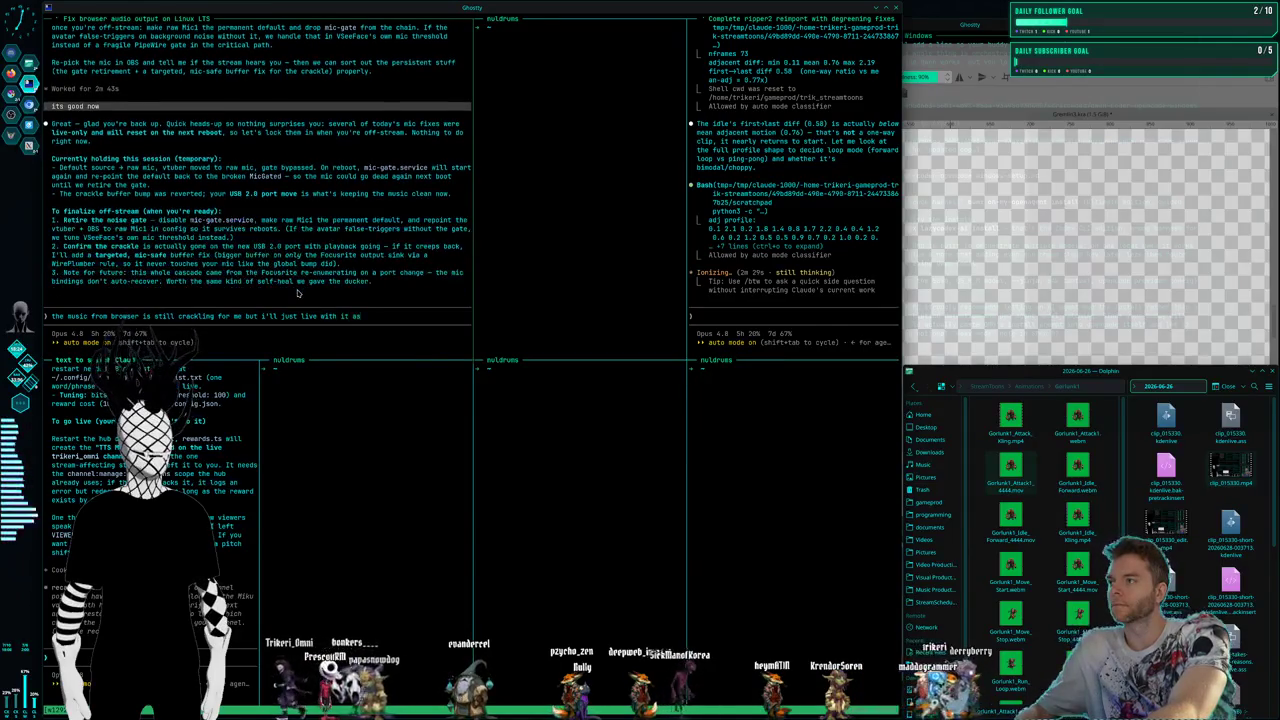
{"action": "type", "text": " long as its fine for the stream"}
{"action": "key", "text": "Return"}
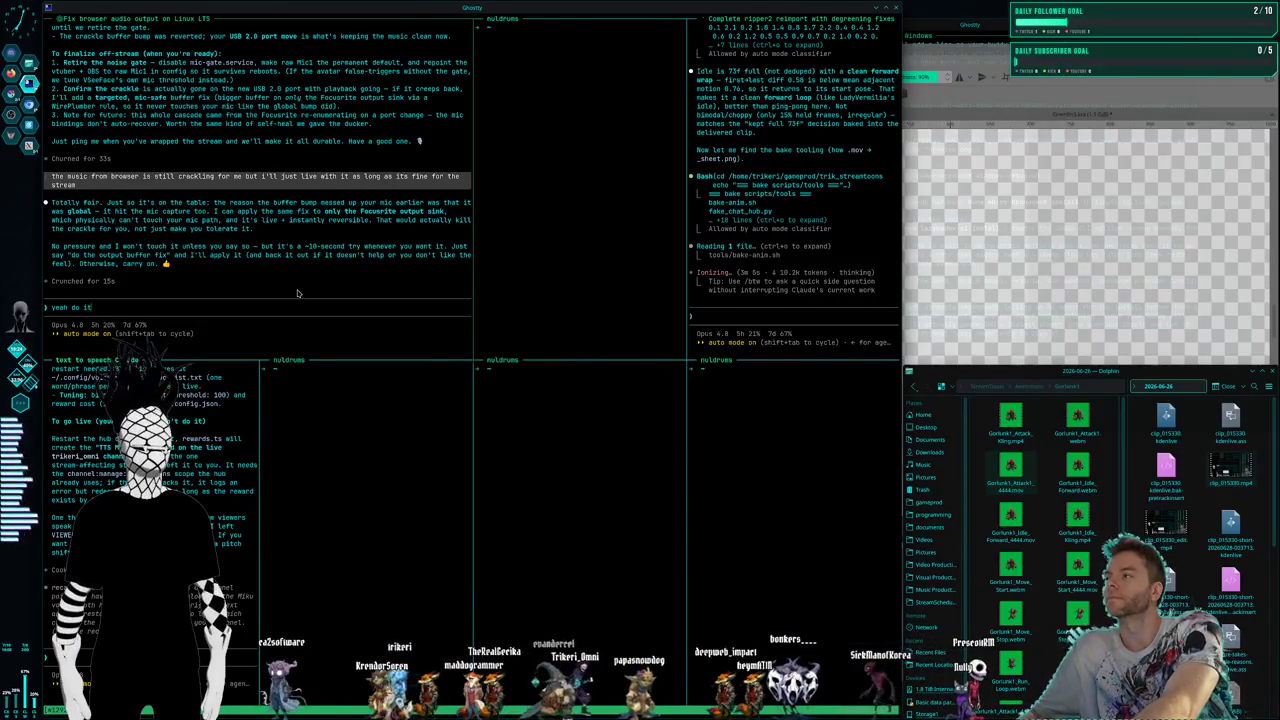
Approve the buffer fix as long as it doesn't affect the working mic, then switch to the Kling AI workspace
{"action": "key", "text": "BackSpace"}
{"action": "key", "text": "BackSpace"}
{"action": "key", "text": "BackSpace"}
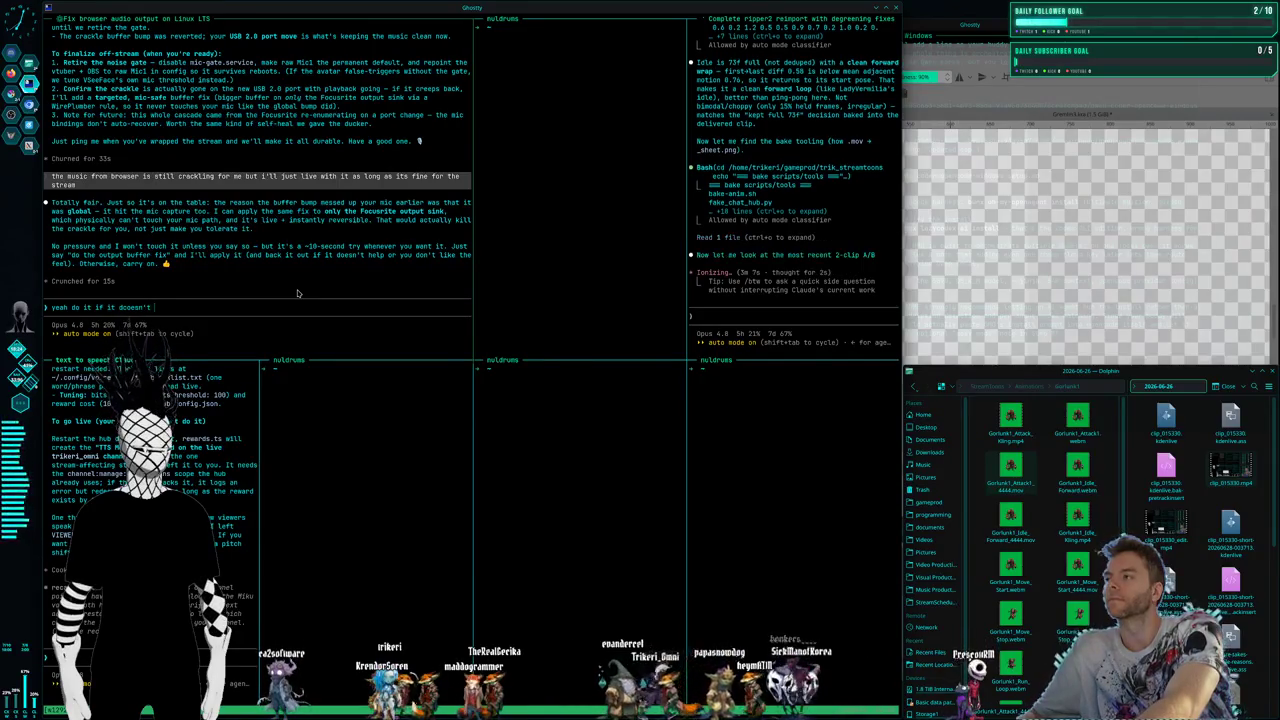
{"action": "type", "text": "it doesn't affect the mic, b"}
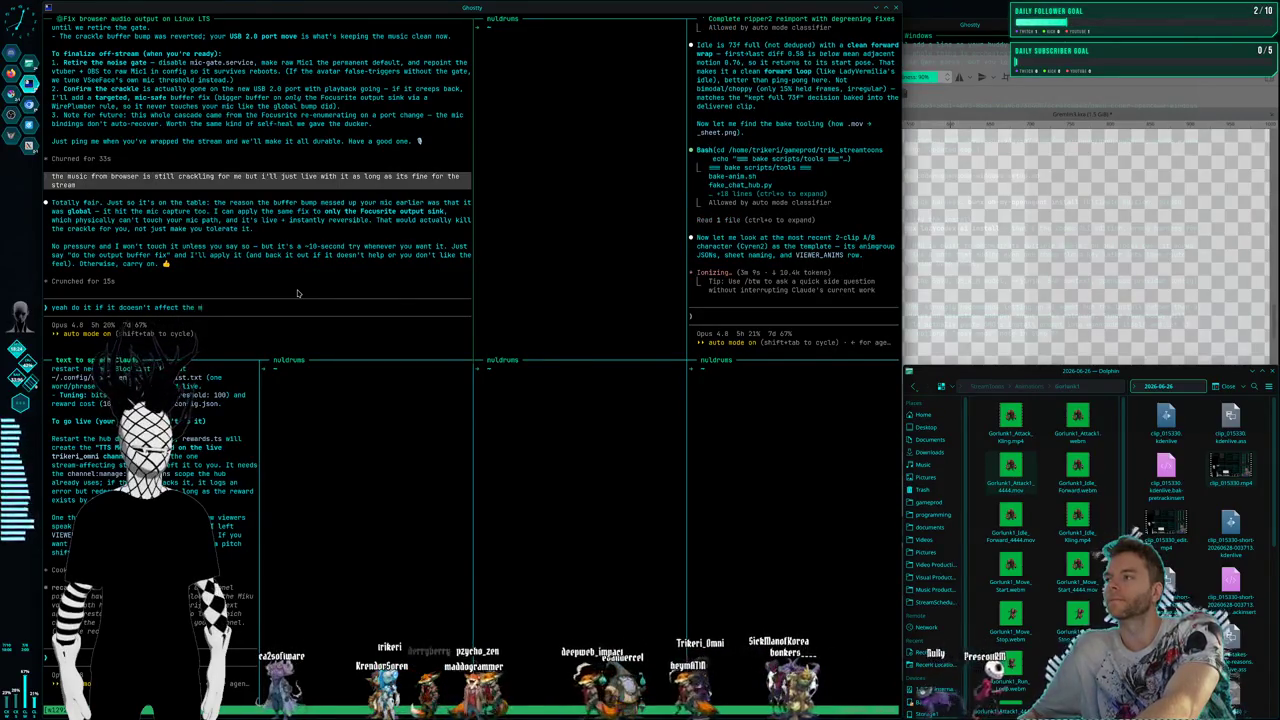
{"action": "type", "text": "ecause i"}
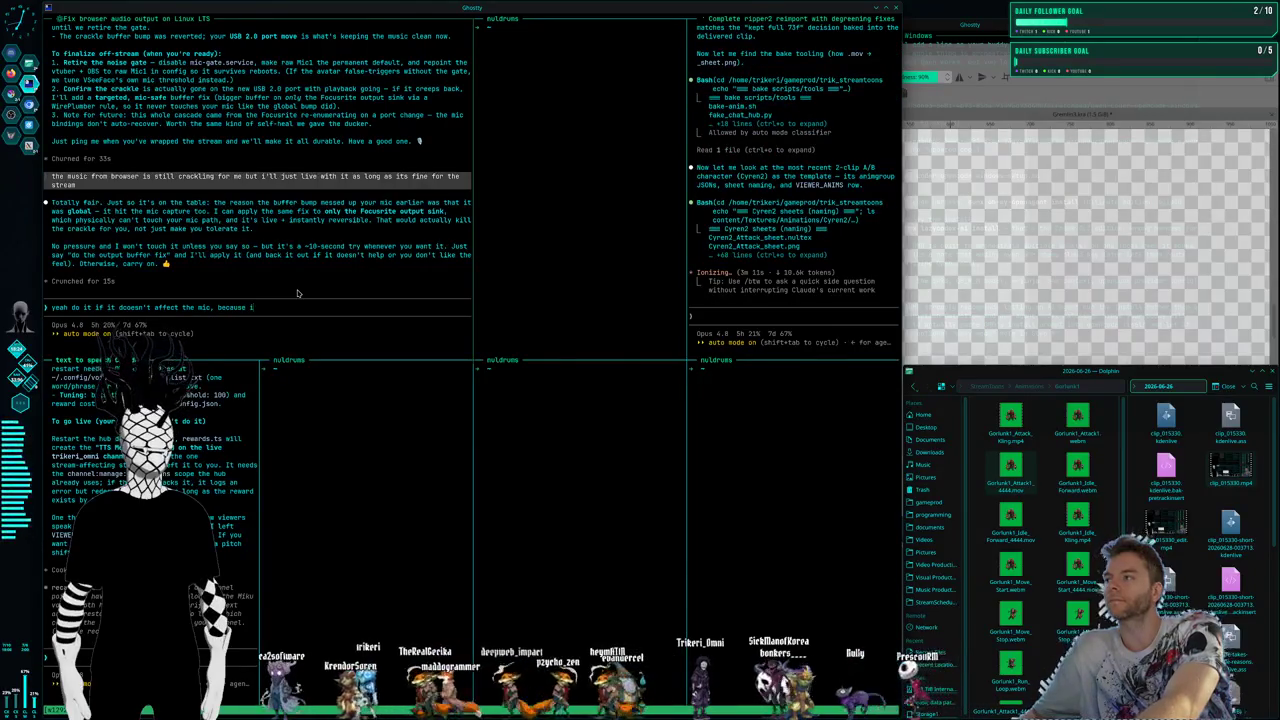
{"action": "type", "text": "m pretty sure it was working"}
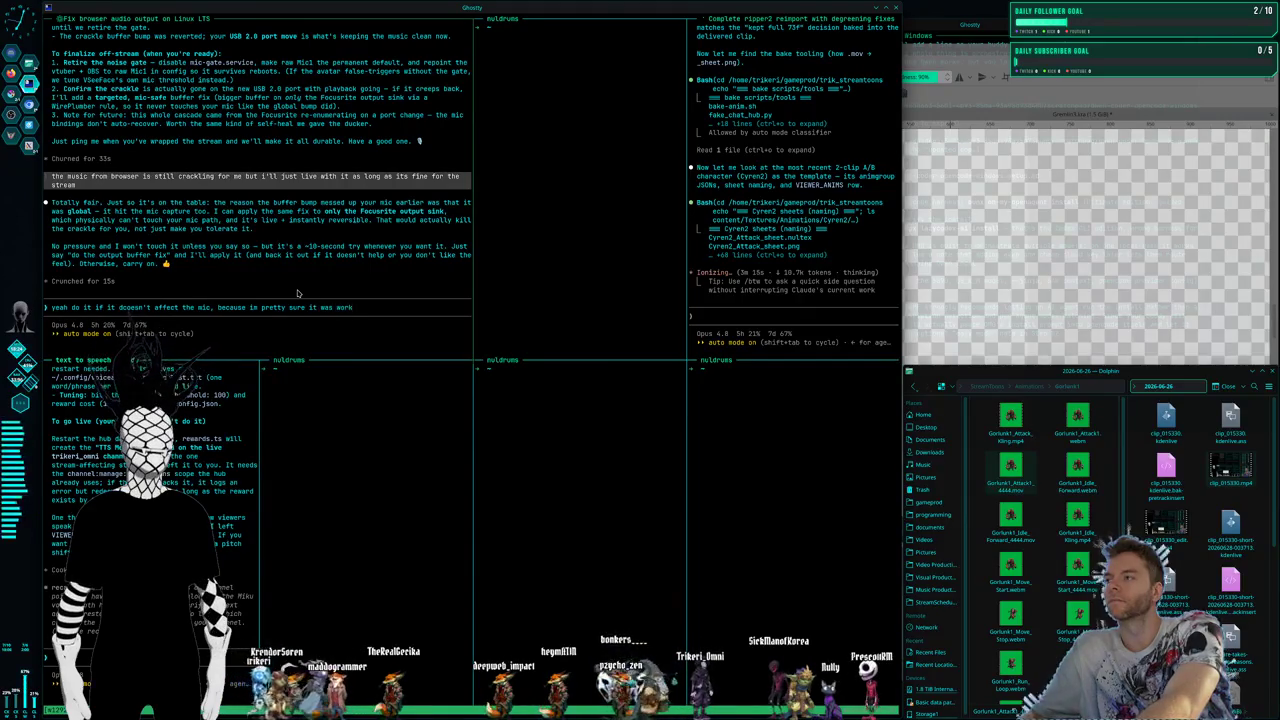
{"action": "key", "text": "Return"}
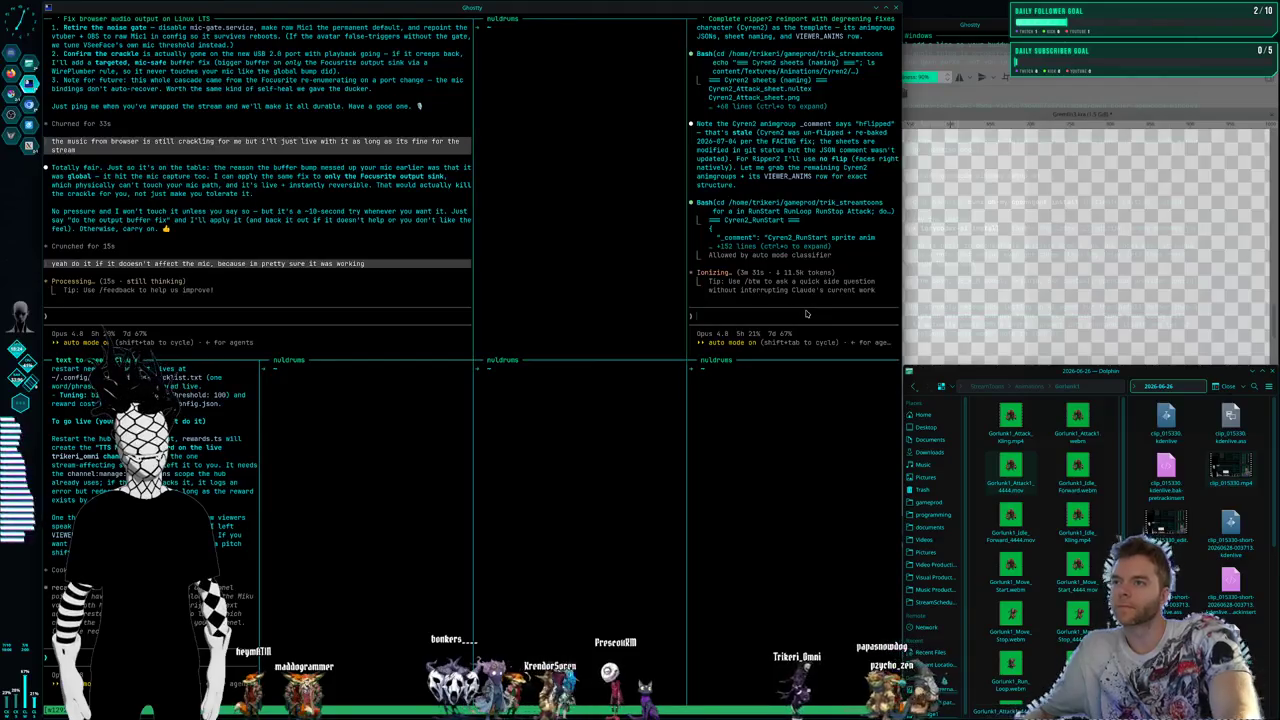
{"action": "key", "text": "super+2"}
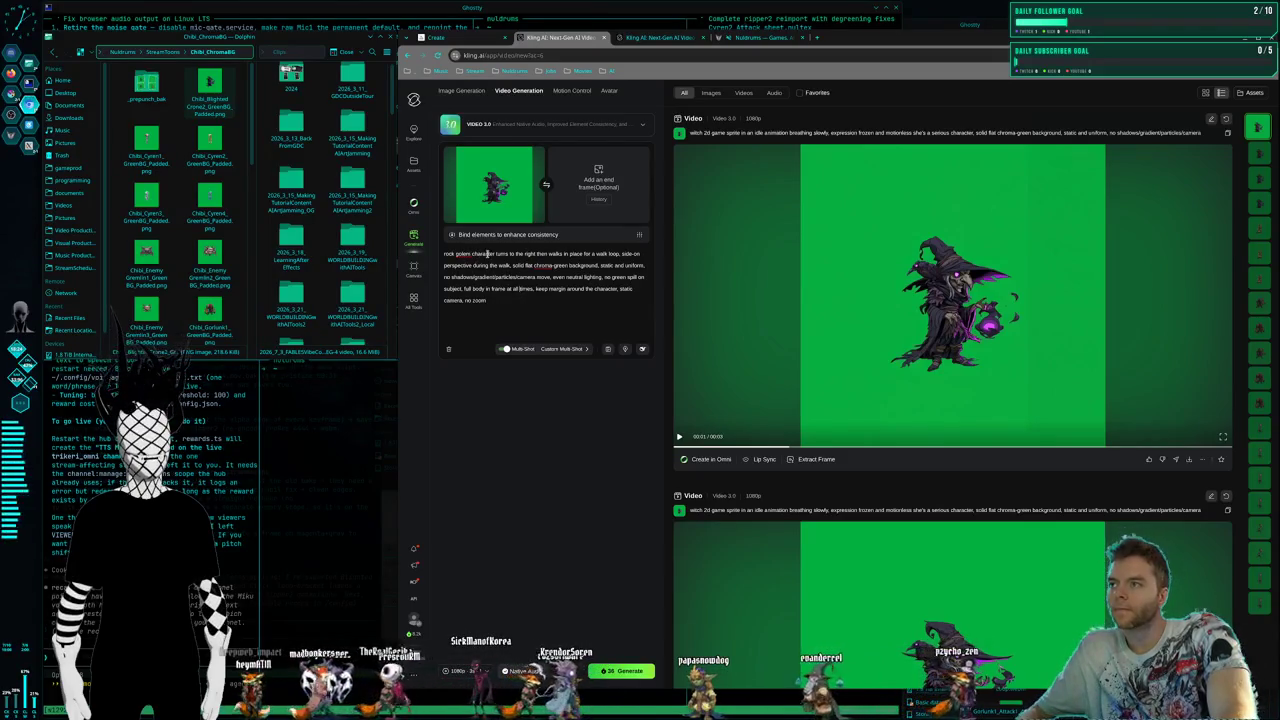
Change the prompt's 'rock golem character' to 'witch 2d game sprite' and generate the walk-in-place clip
{"action": "left_click_drag", "start_coordinate": [496, 254], "coordinate": [440, 255]}
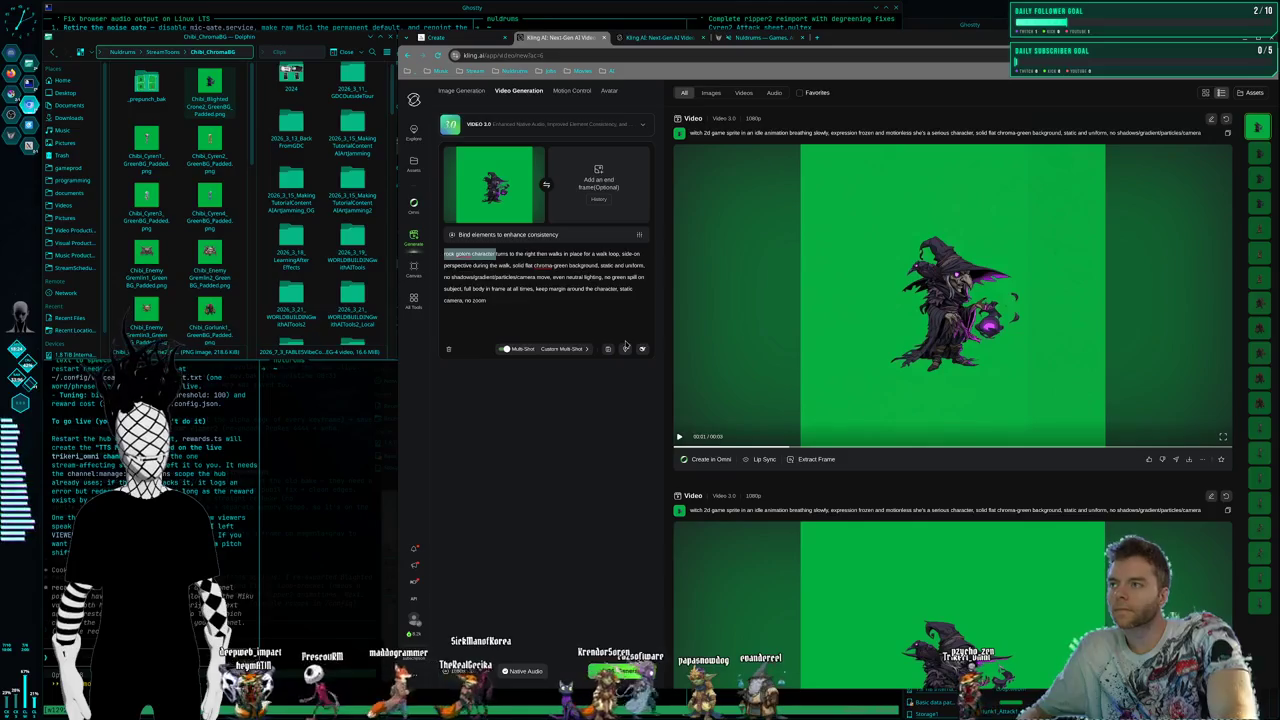
{"action": "key", "text": "BackSpace"}
{"action": "type", "text": "tch 2d game sprite"}
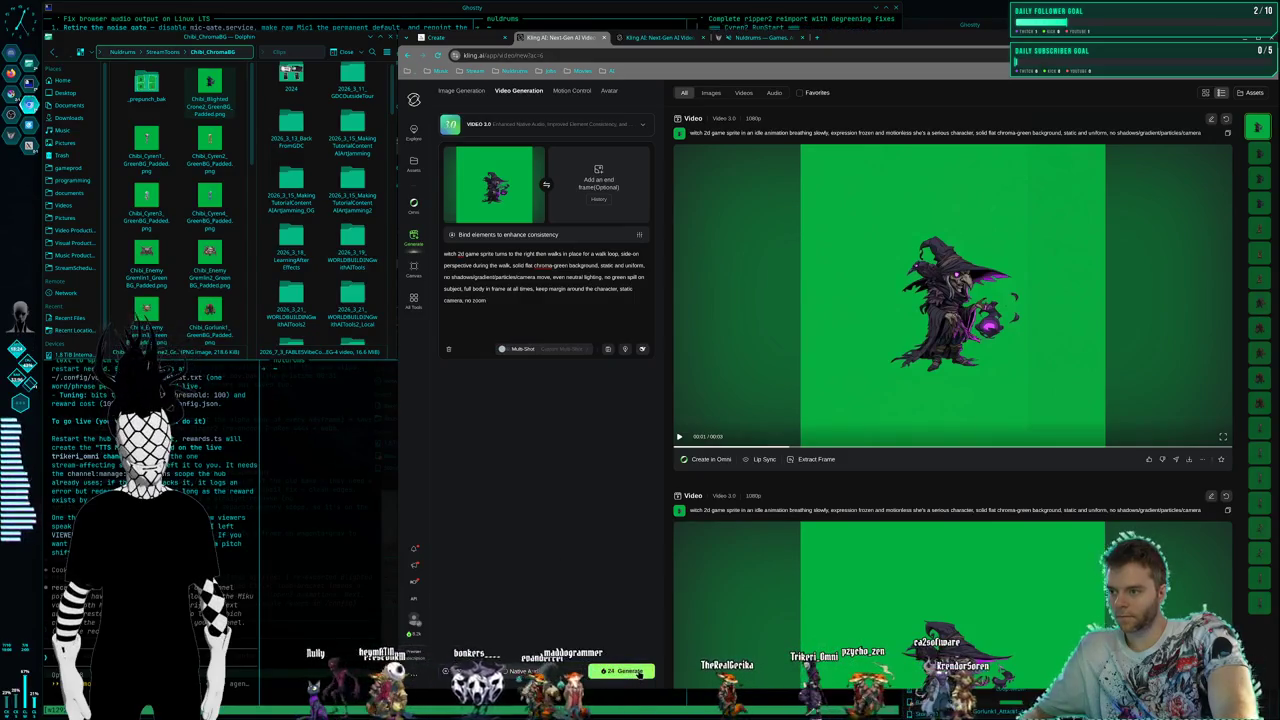
{"action": "left_click", "coordinate": [913, 413]}
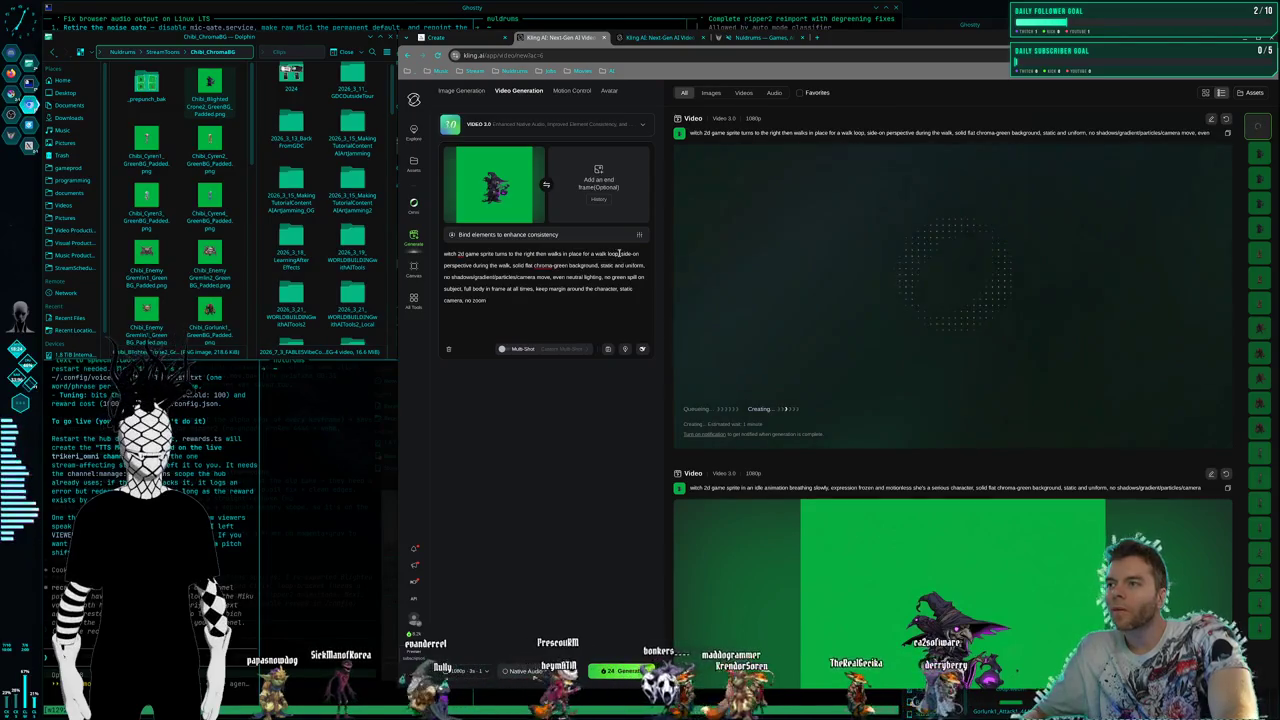
Rewrite the prompt so the witch attacks to the right with a shadow attack
{"action": "left_click_drag", "start_coordinate": [618, 254], "coordinate": [509, 254]}
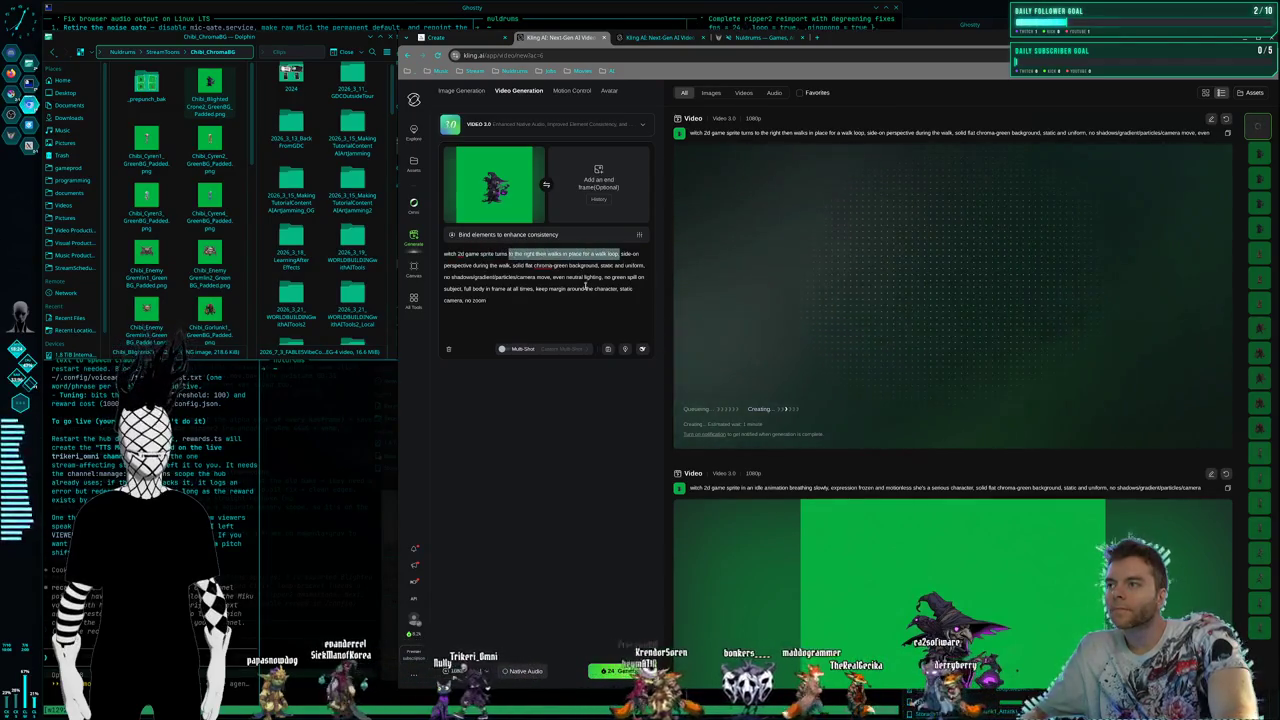
{"action": "type", "text": "attacks side-on perspective during the walk, solid fla"}
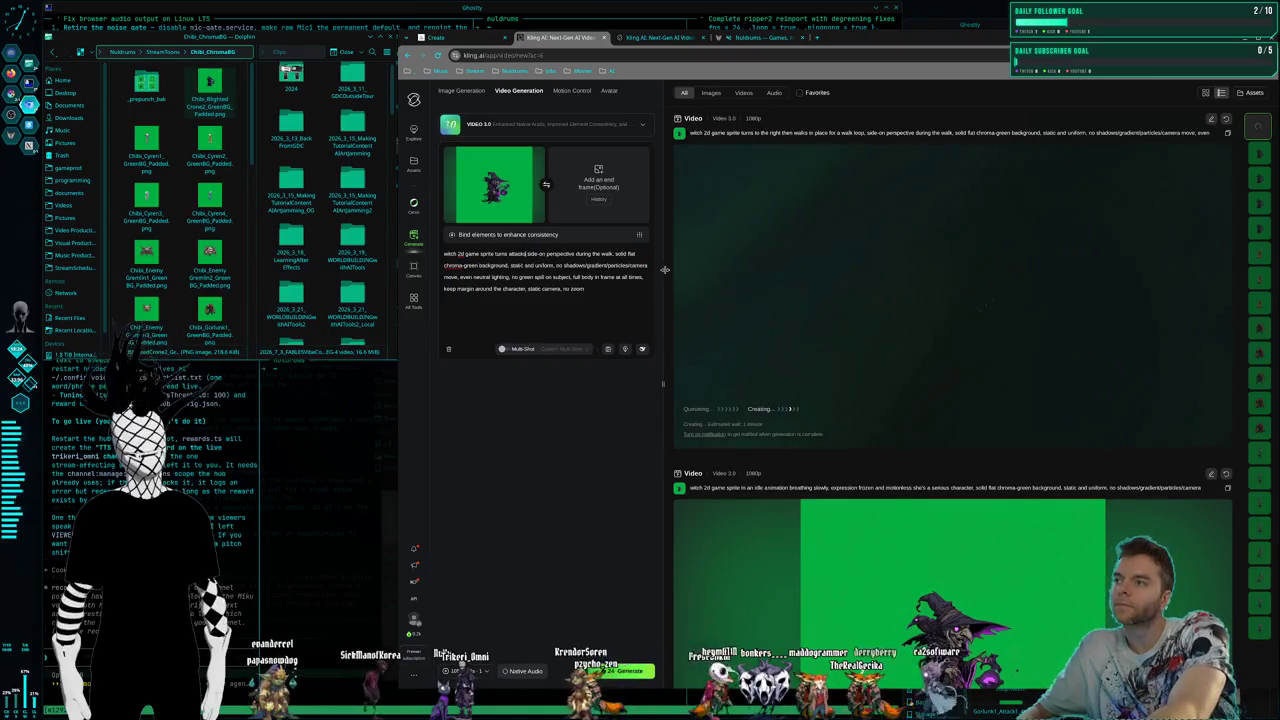
{"action": "type", "text": " to the rigth wi"}
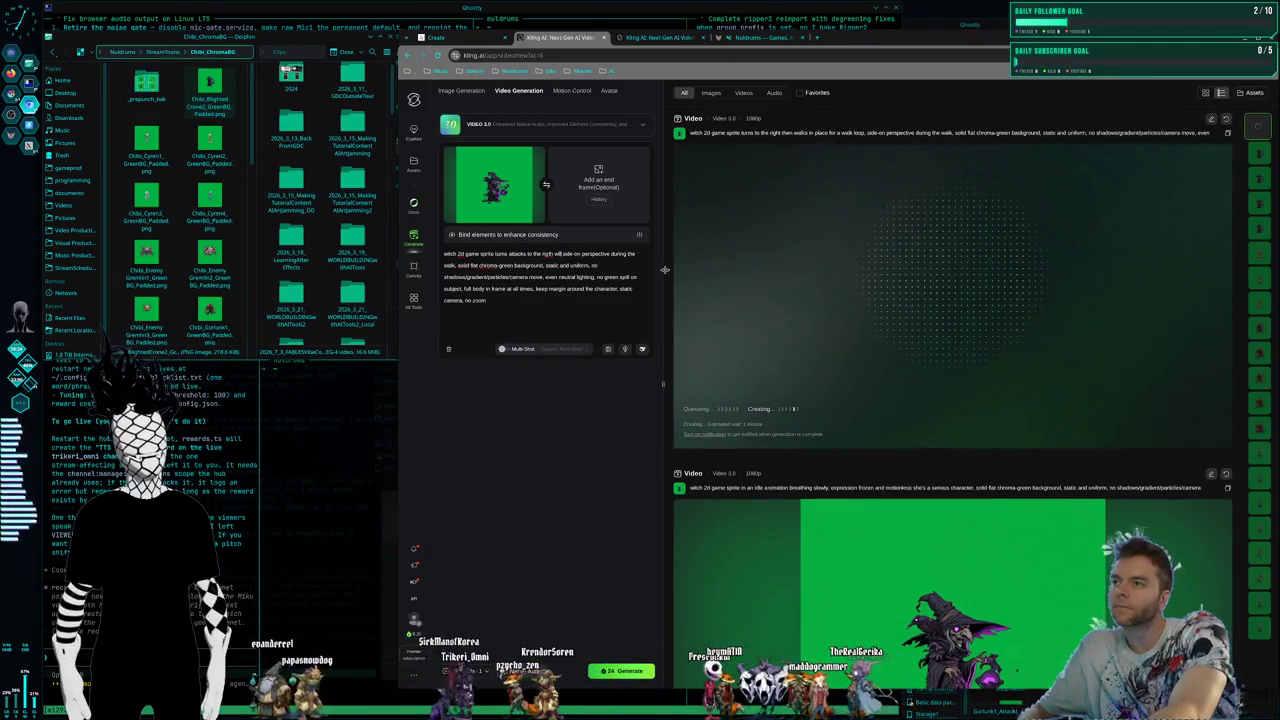
{"action": "key", "text": "BackSpace"}
{"action": "key", "text": "BackSpace"}
{"action": "key", "text": "BackSpace"}
{"action": "key", "text": "BackSpace"}
{"action": "key", "text": "BackSpace"}
{"action": "key", "text": "BackSpace"}
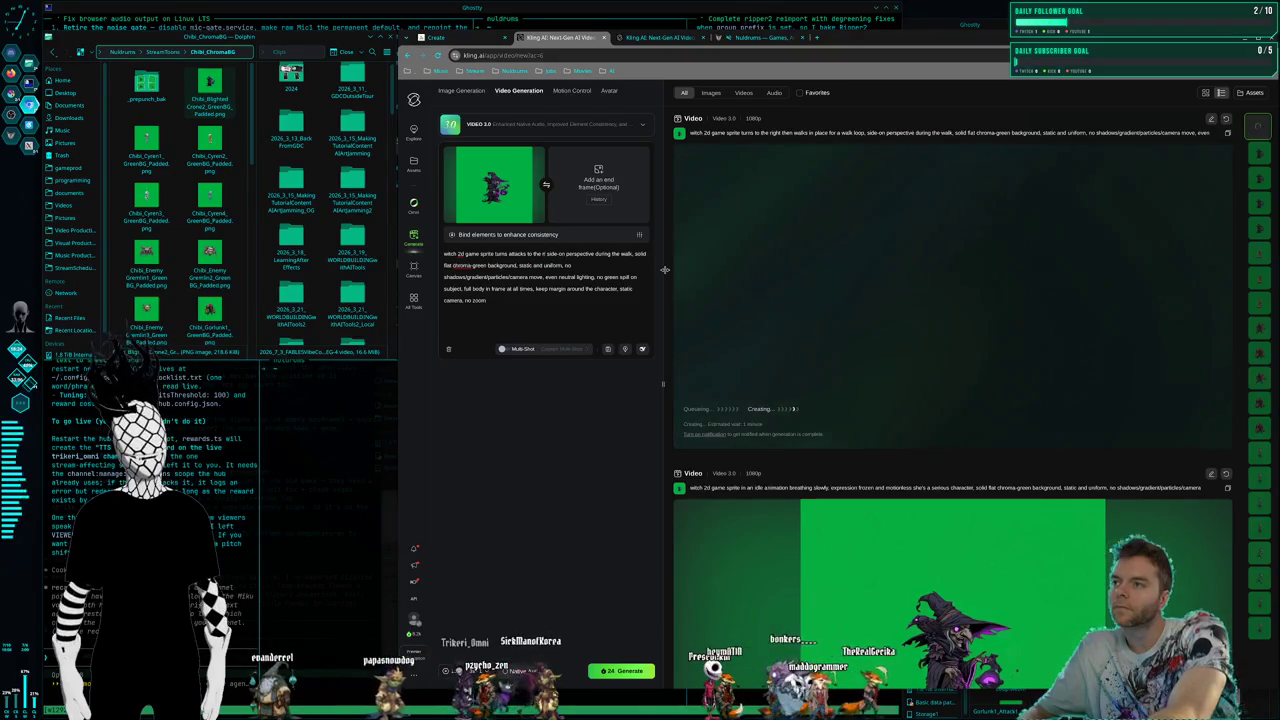
{"action": "type", "text": "ight wit"}
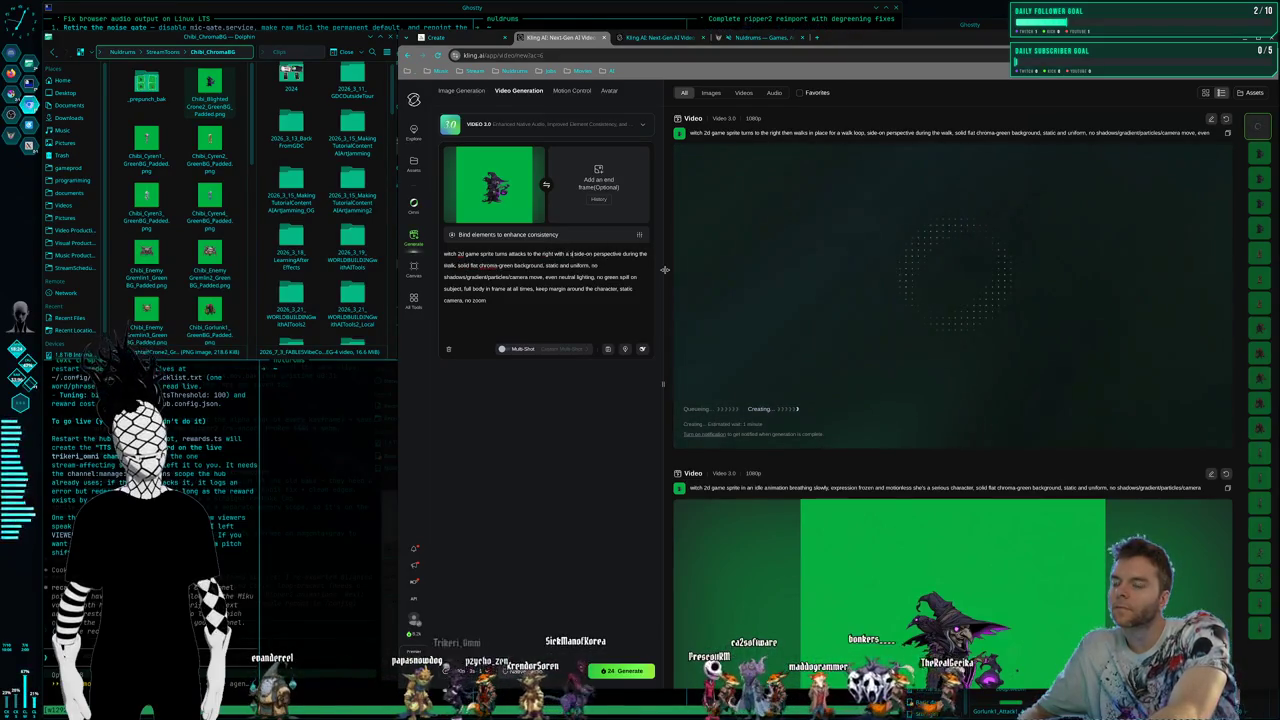
{"action": "type", "text": "h a shadow a"}
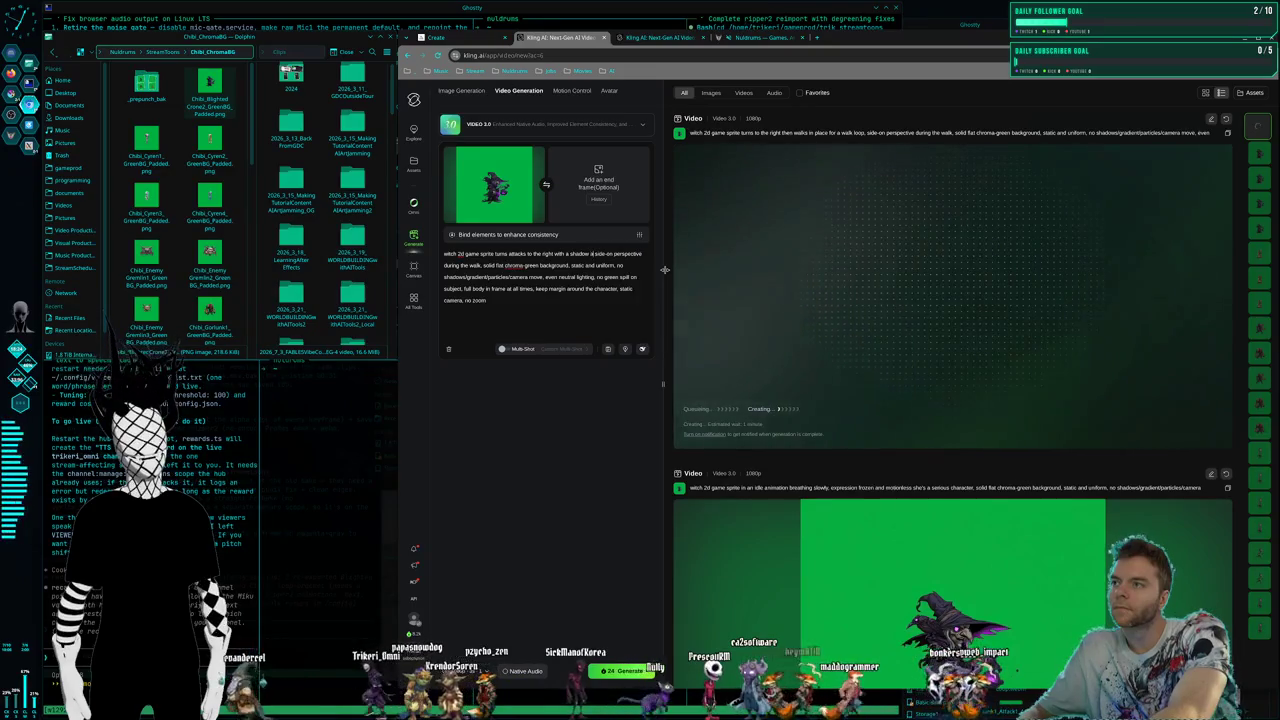
{"action": "type", "text": "ttack"}
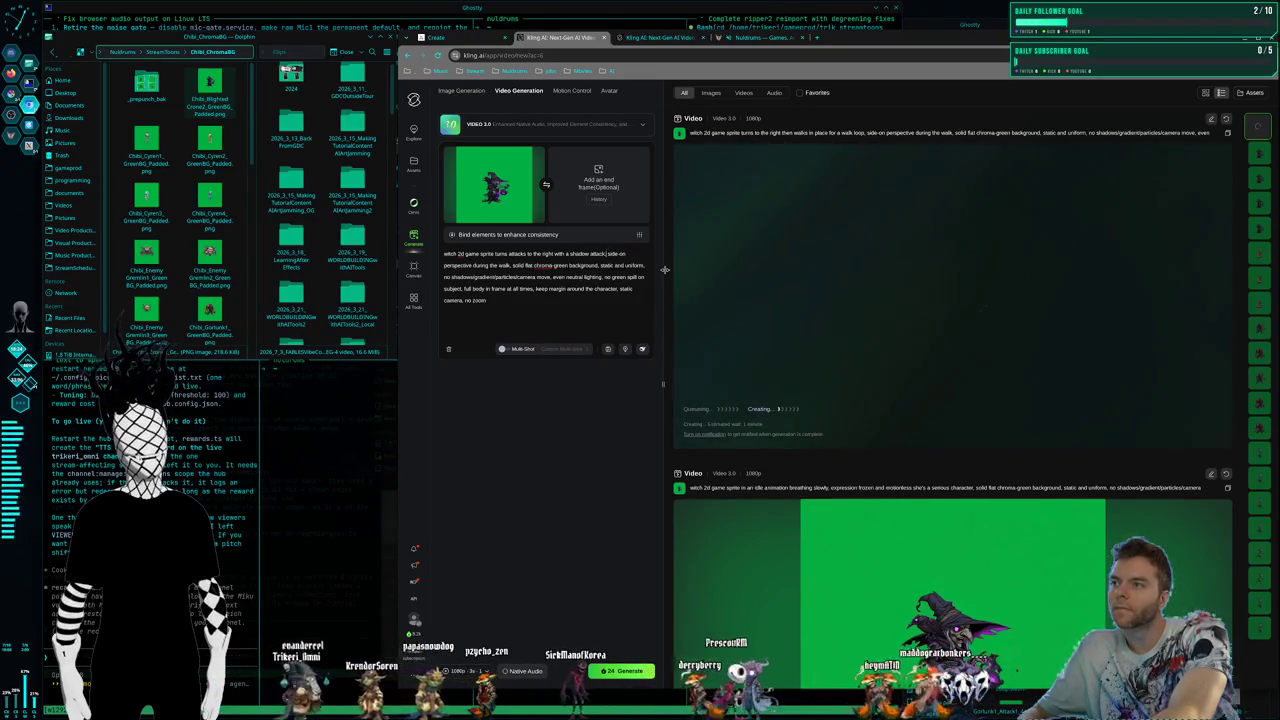
{"action": "type", "text": ","}
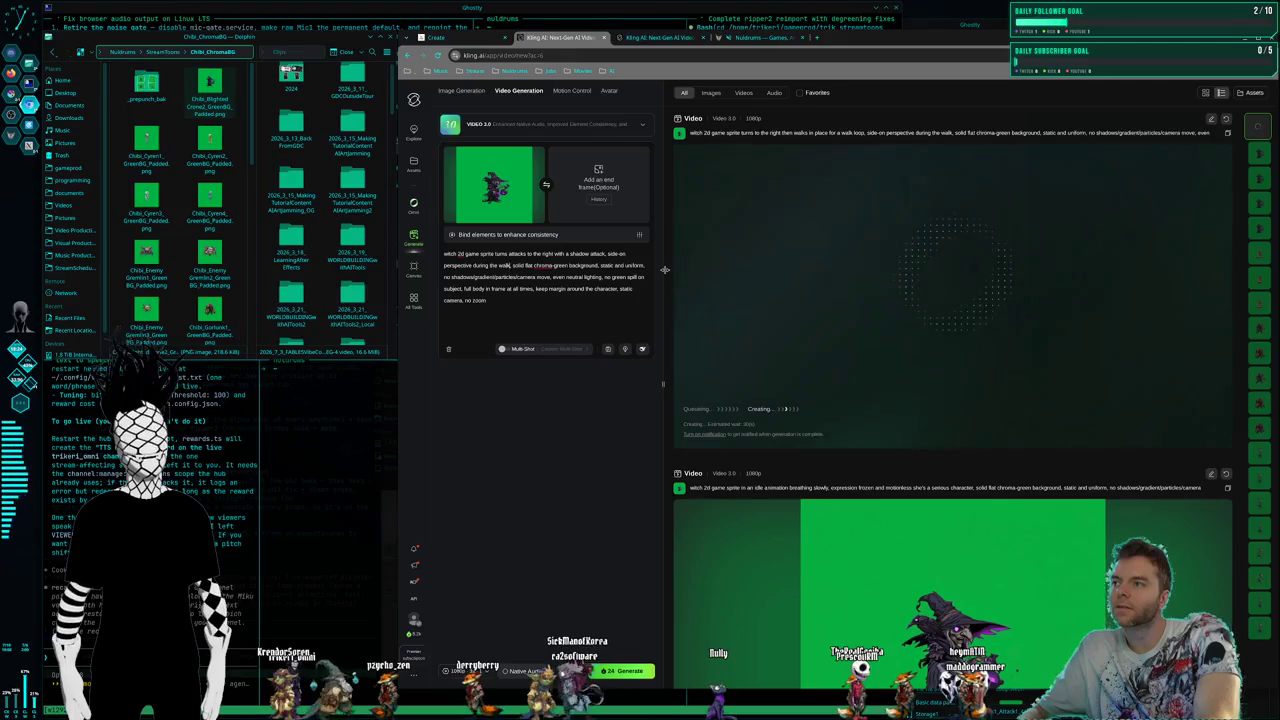
{"action": "key", "text": "ctrl+BackSpace"}
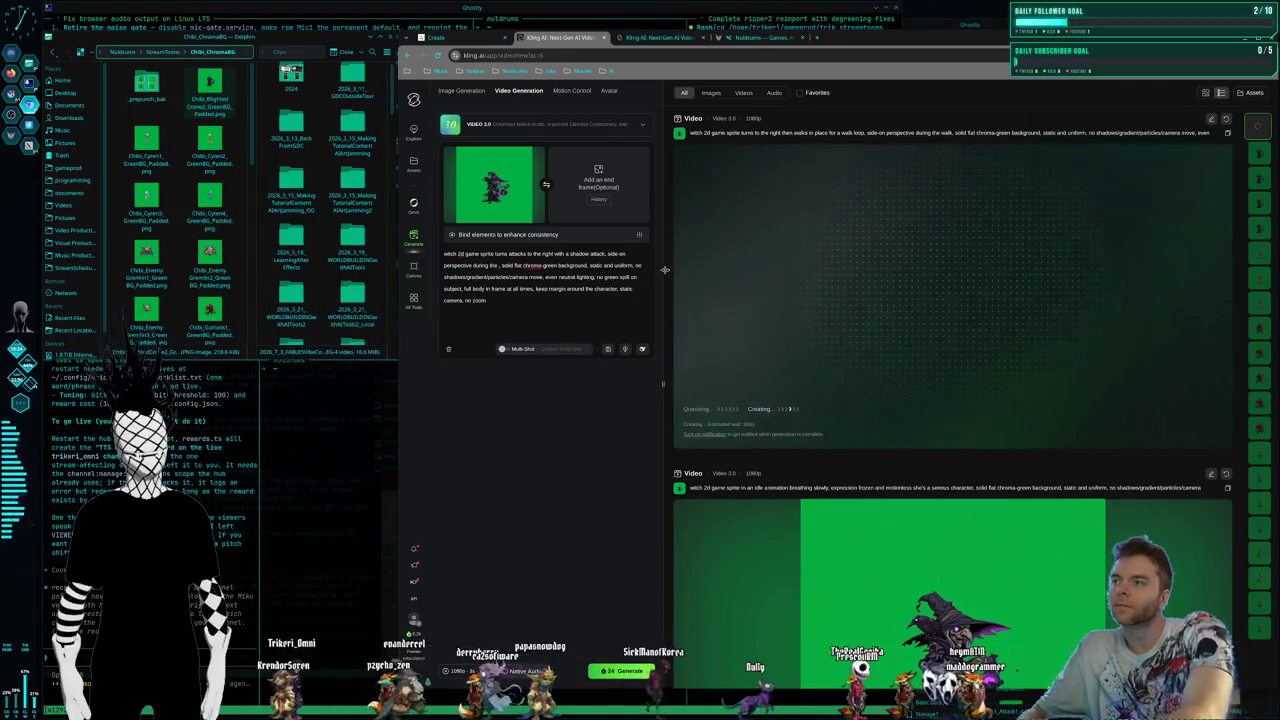
{"action": "type", "text": "attack"}
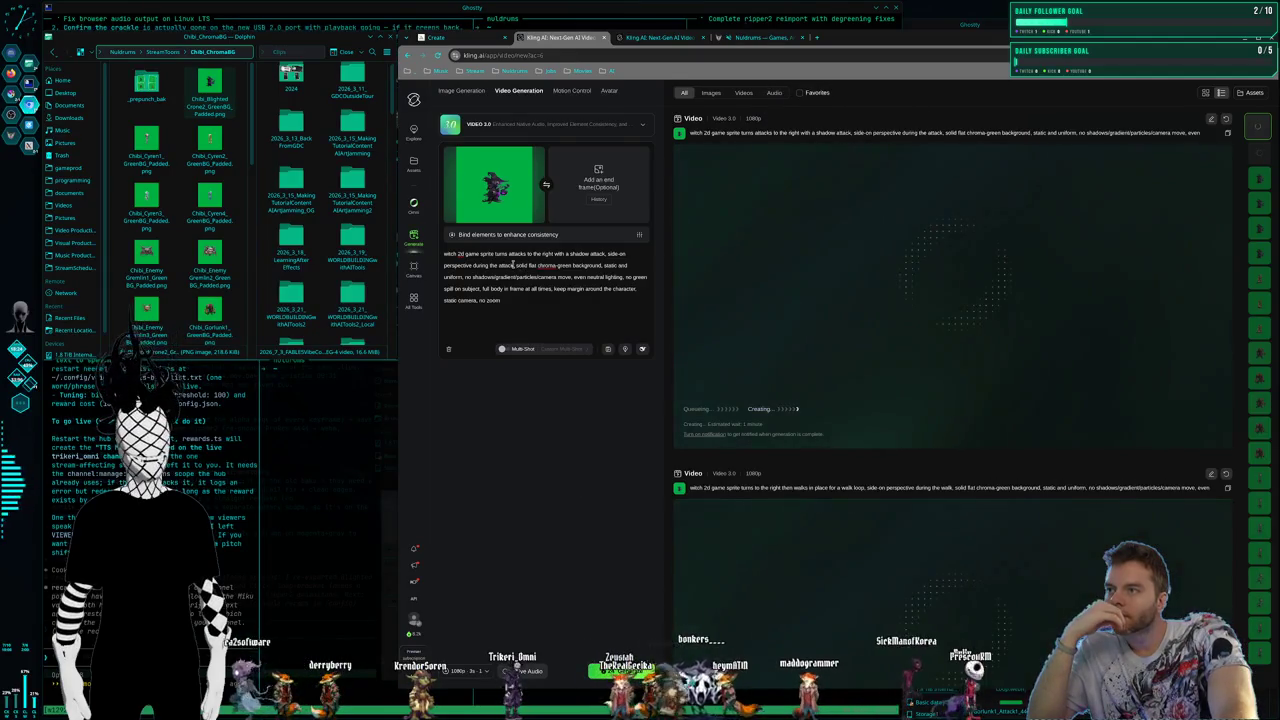
Replace the shadow-attack description with 'death animation'
{"action": "mouse_move", "coordinate": [516, 266]}
{"action": "left_mouse_down"}
{"action": "mouse_move", "coordinate": [444, 254]}
{"action": "mouse_move", "coordinate": [564, 255]}
{"action": "mouse_move", "coordinate": [509, 253]}
{"action": "left_mouse_up"}
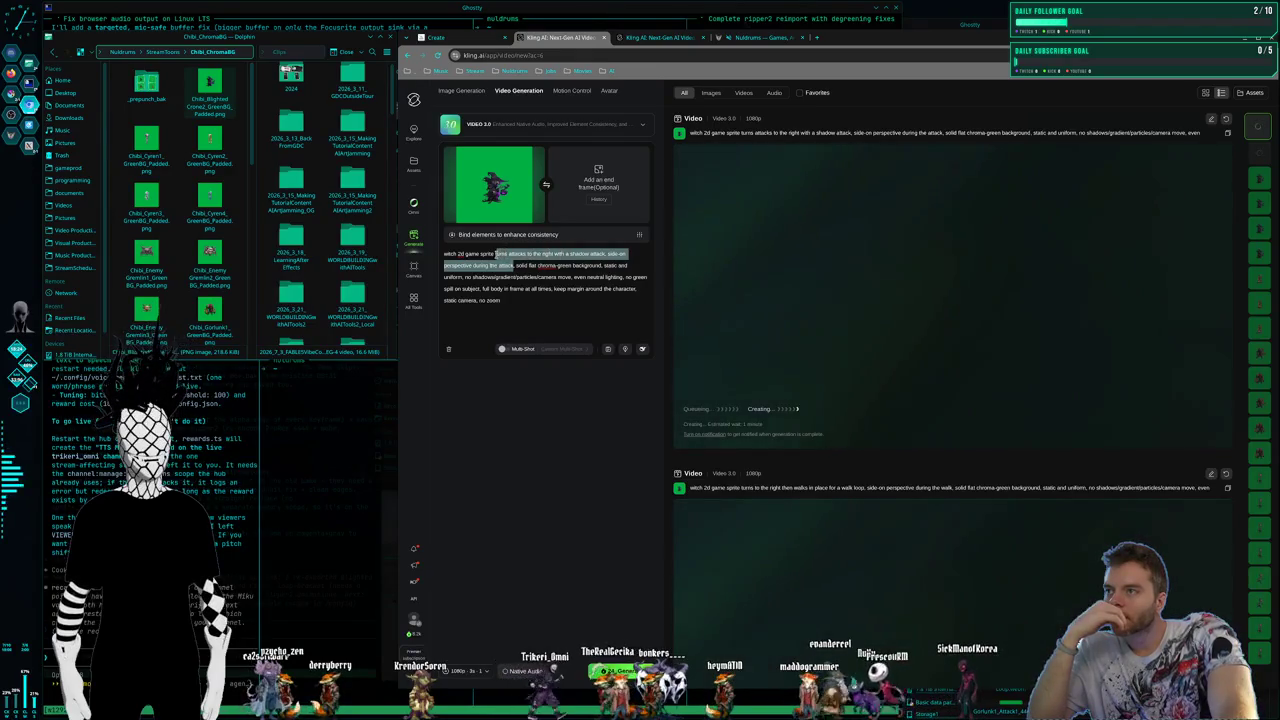
{"action": "key", "text": "BackSpace"}
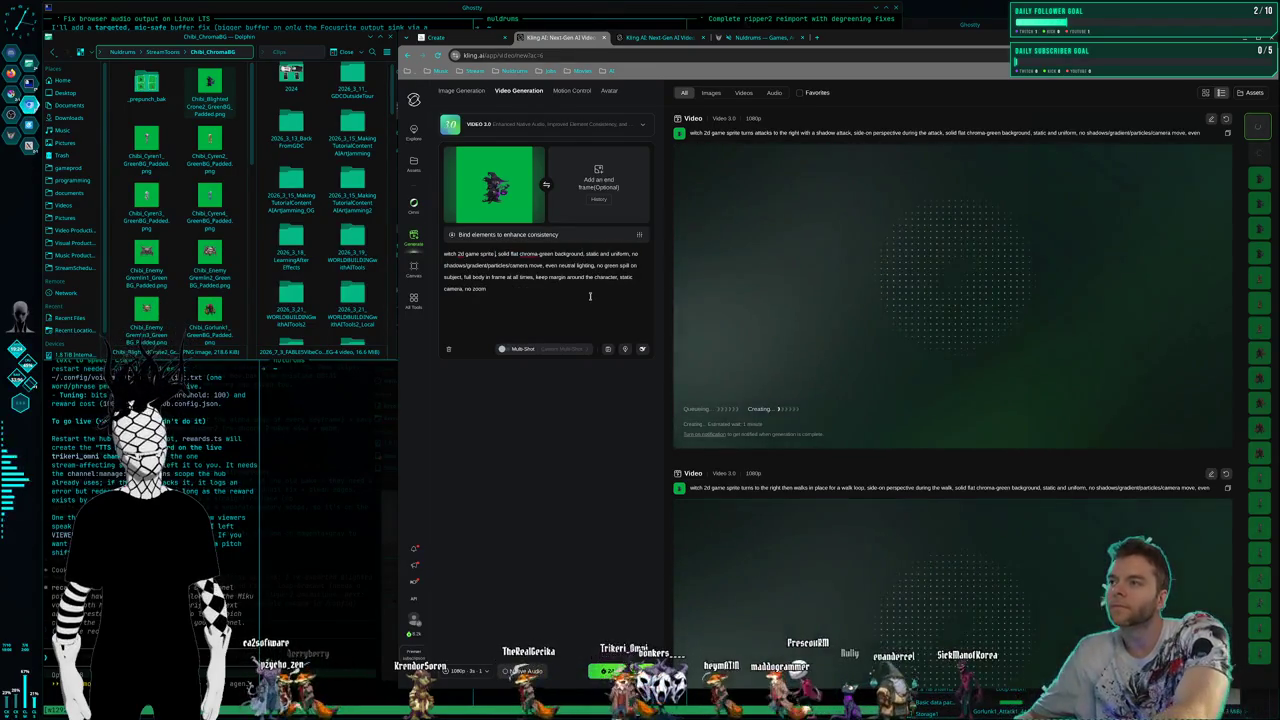
{"action": "type", "text": "d"}
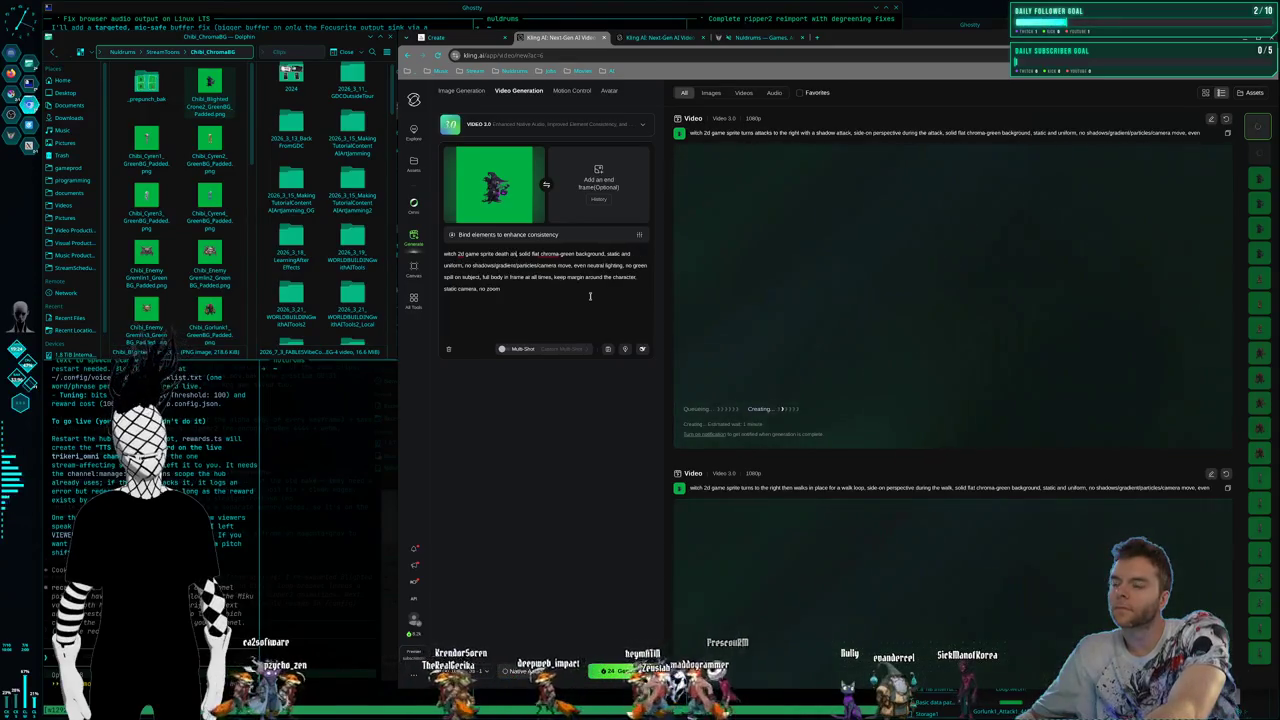
{"action": "type", "text": "eath animationn"}
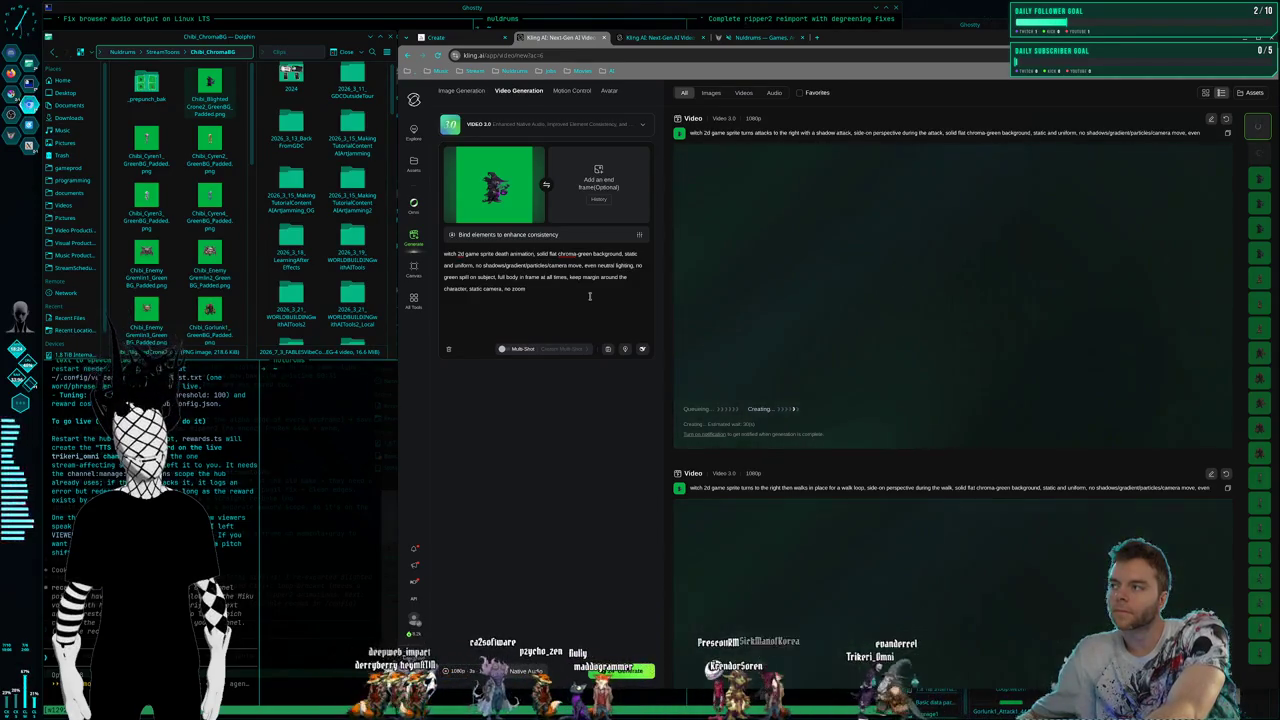
Add 'side on perspective when she's dead, it's for a 2d sidescroller' and generate the death clip
{"action": "type", "text": "e on"}
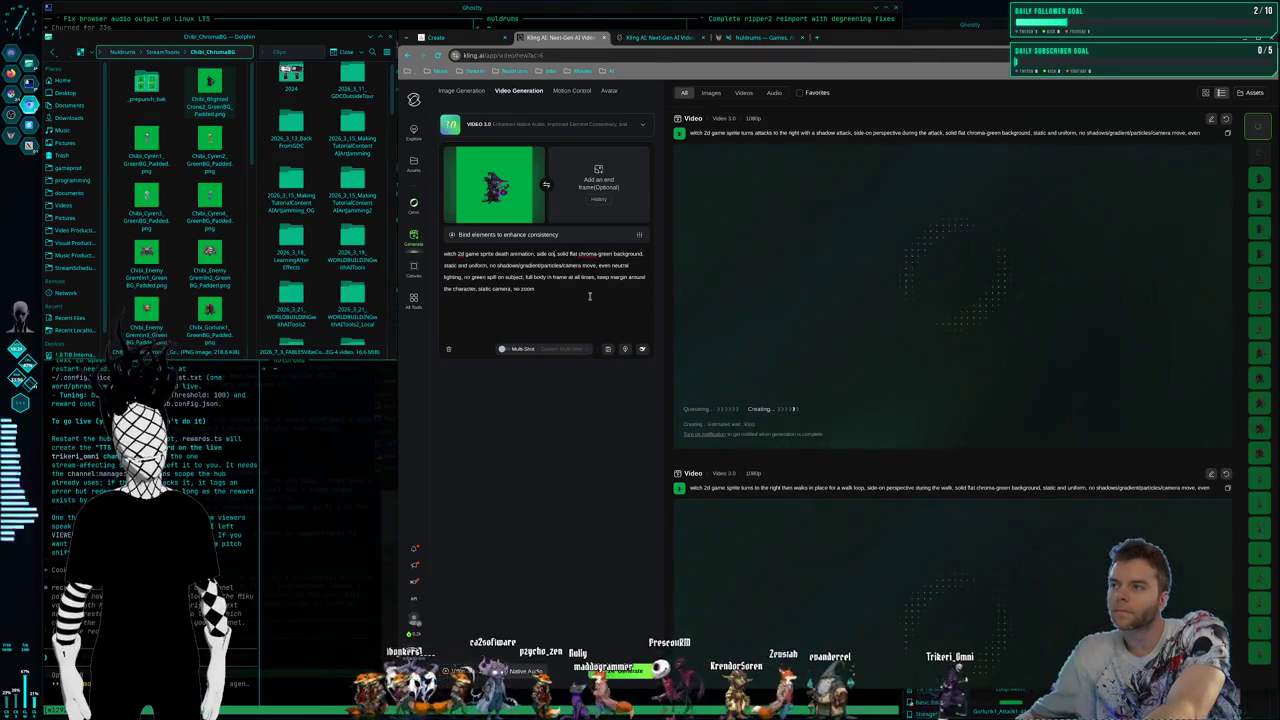
{"action": "type", "text": " perspective"}
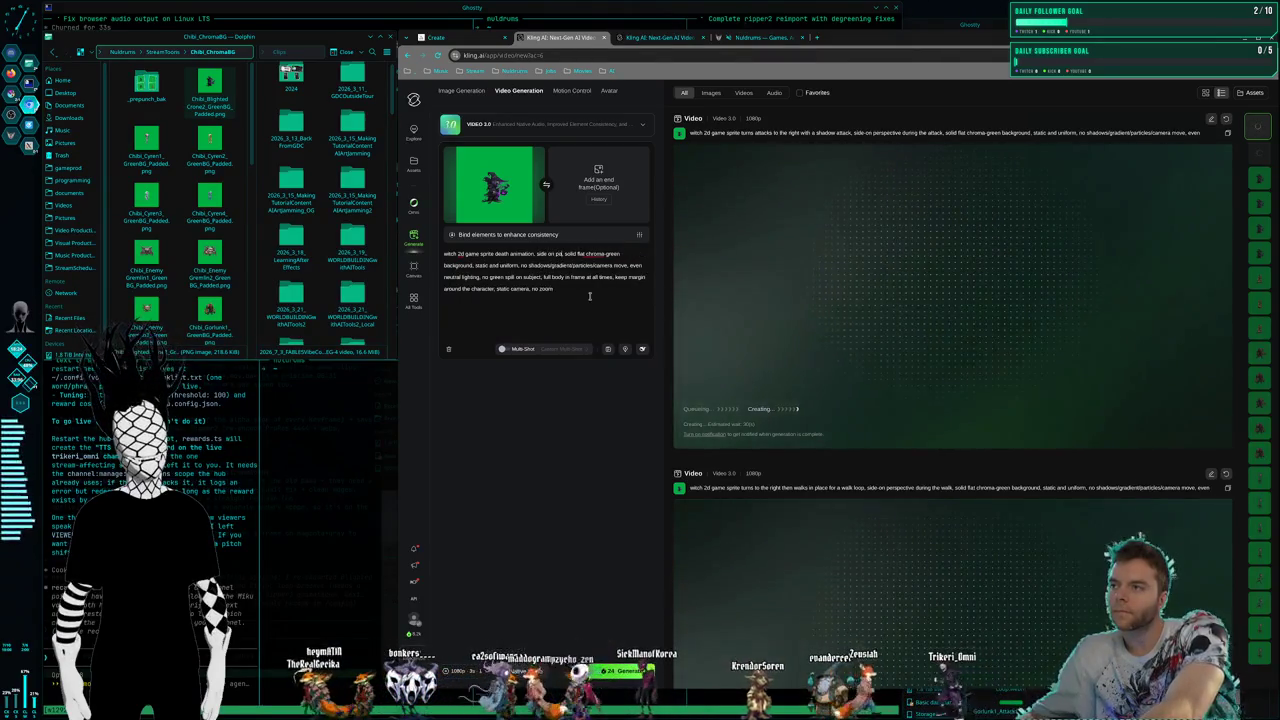
{"action": "type", "text": " when she's"}
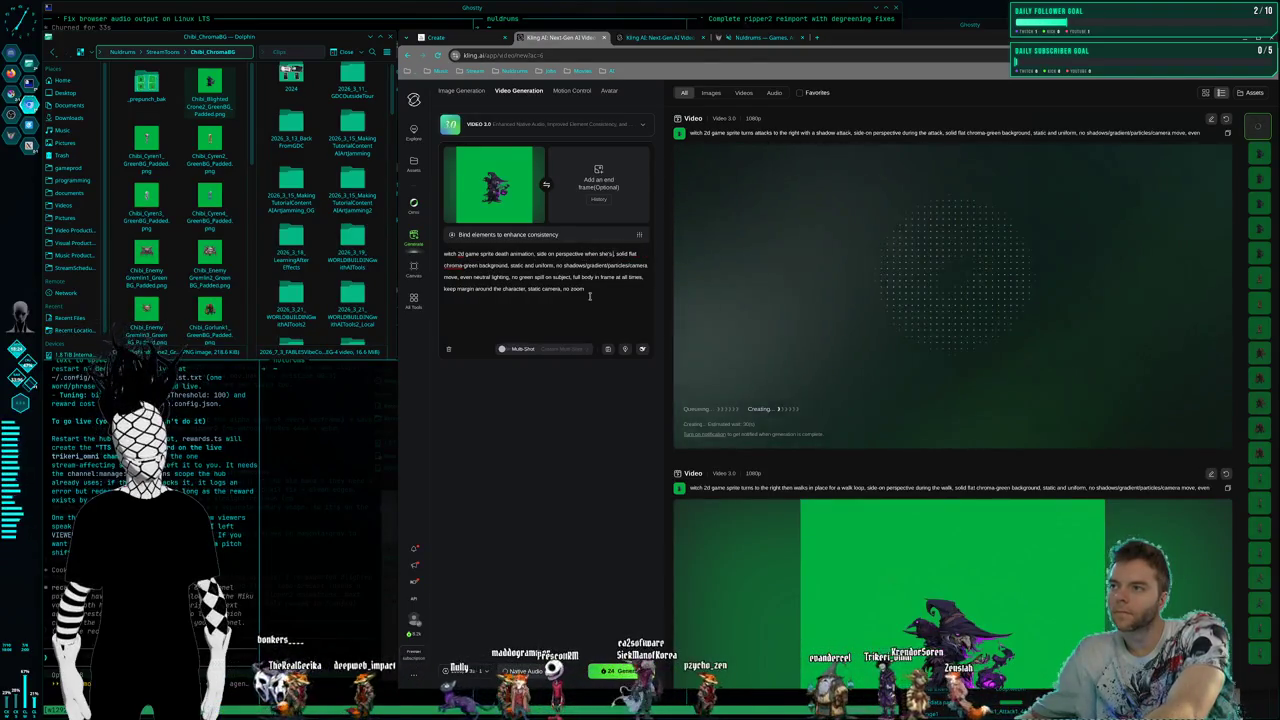
{"action": "type", "text": " dead its f"}
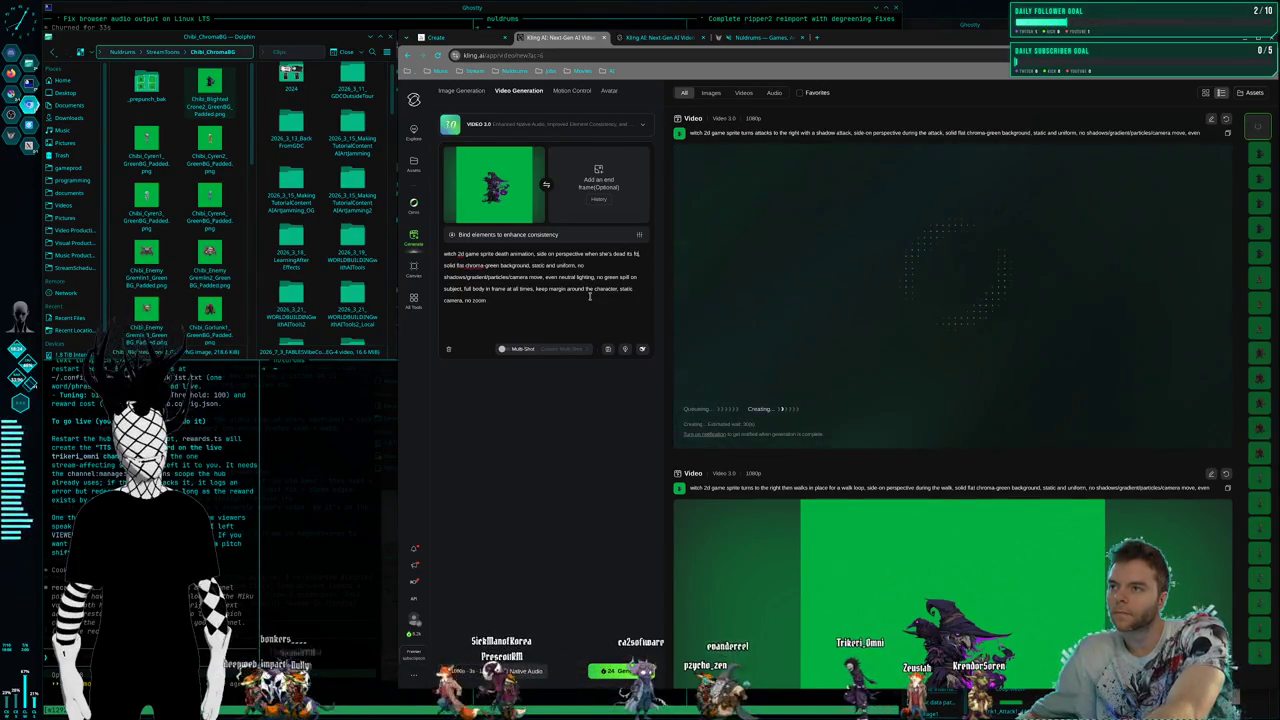
{"action": "type", "text": "or a 2d sidesc"}
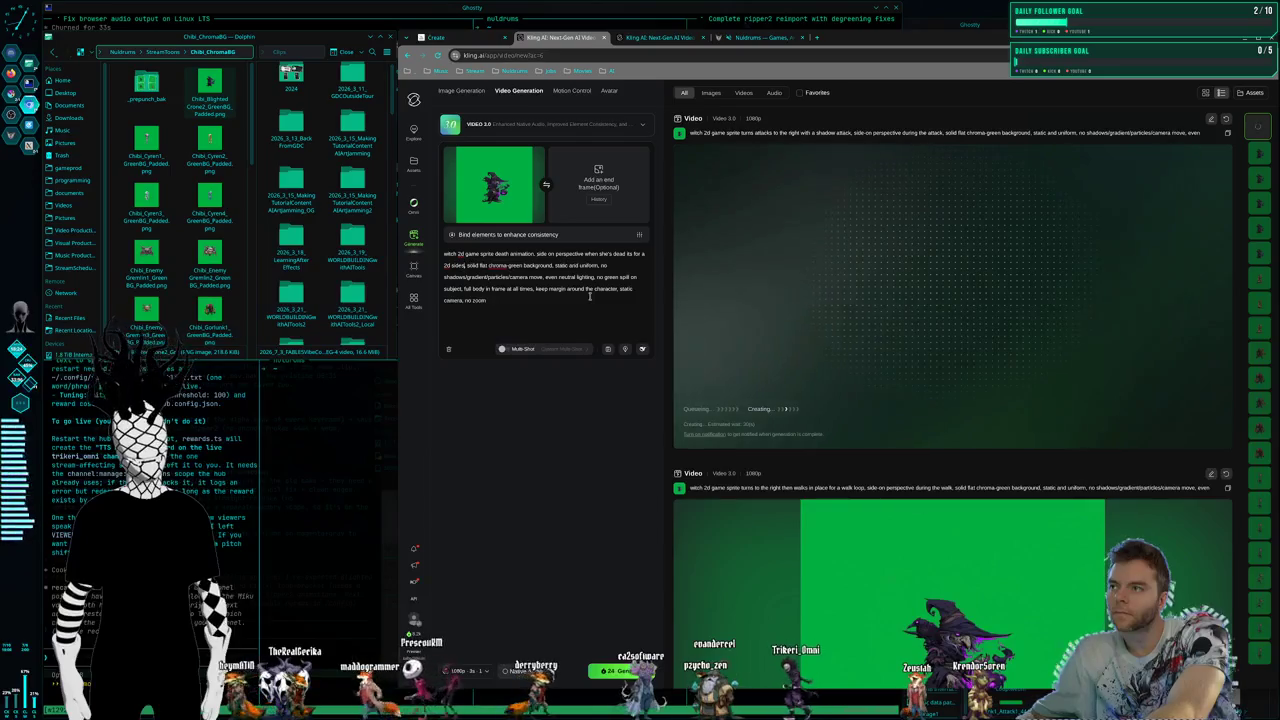
{"action": "type", "text": "roller"}
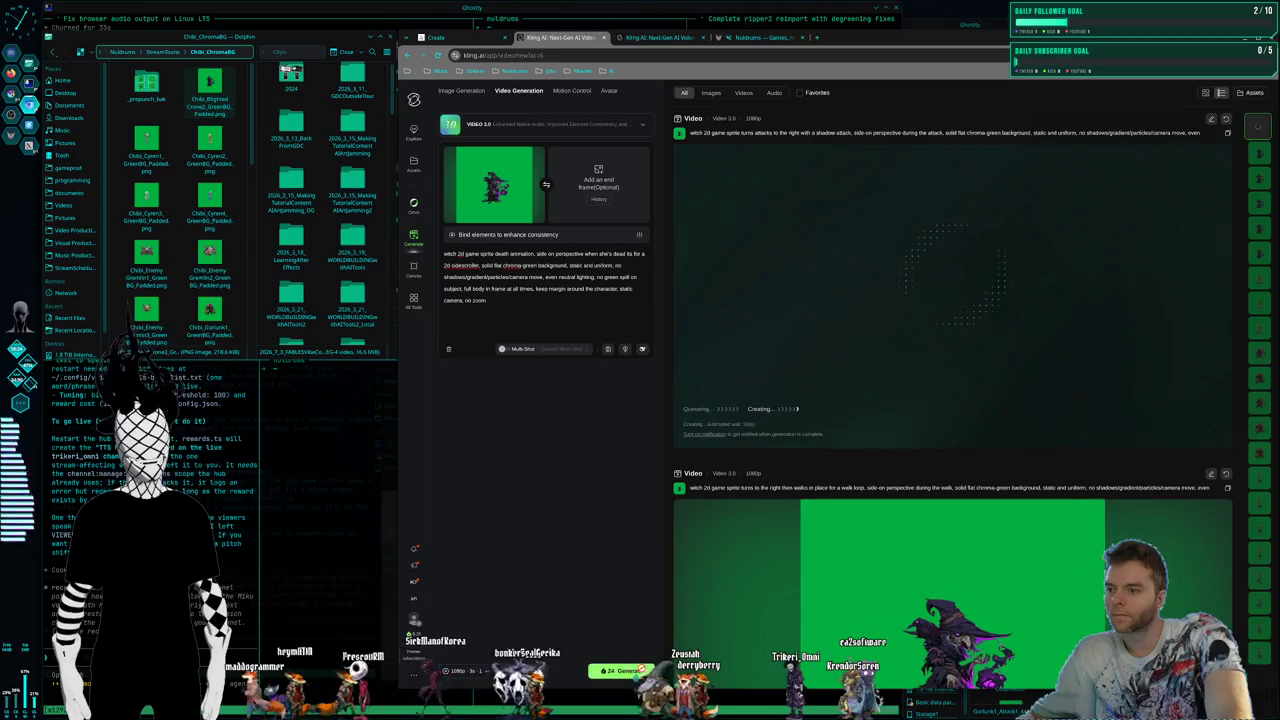
{"action": "left_click", "coordinate": [620, 670]}
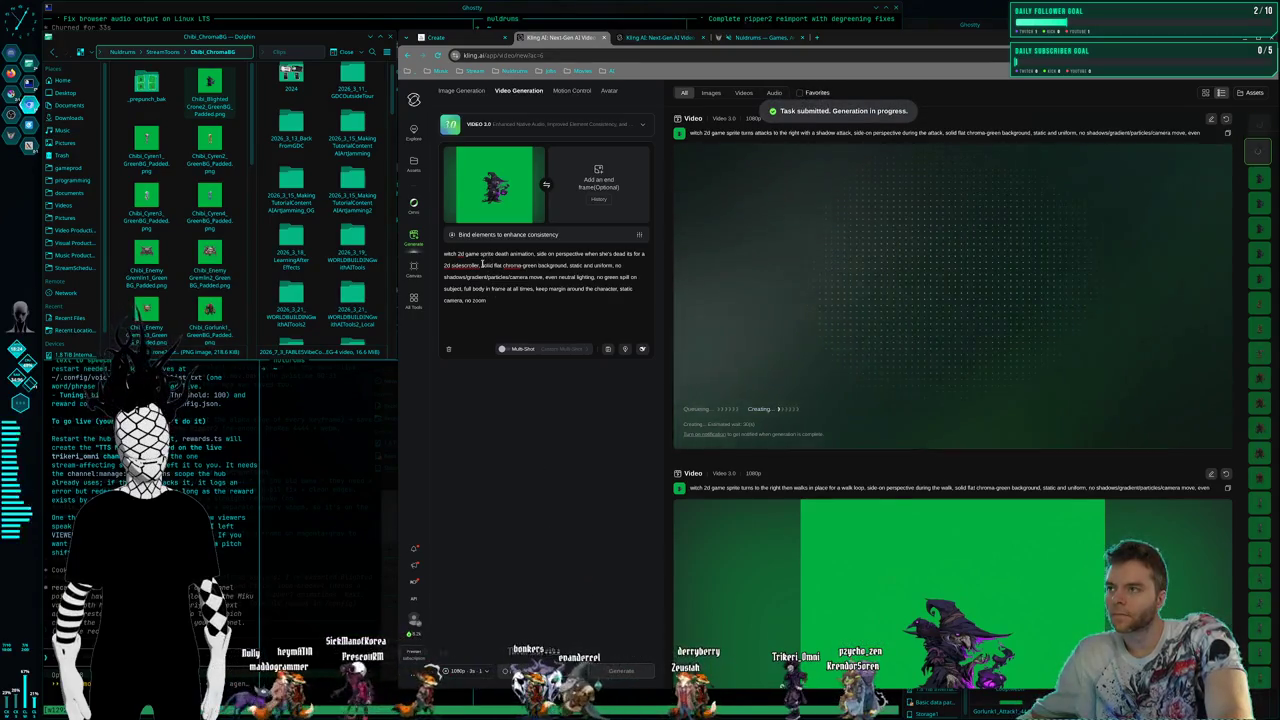
Replace the death description with a side-on hit-reaction animation and submit with Ctrl+Enter
{"action": "left_click_drag", "start_coordinate": [504, 254], "coordinate": [488, 266]}
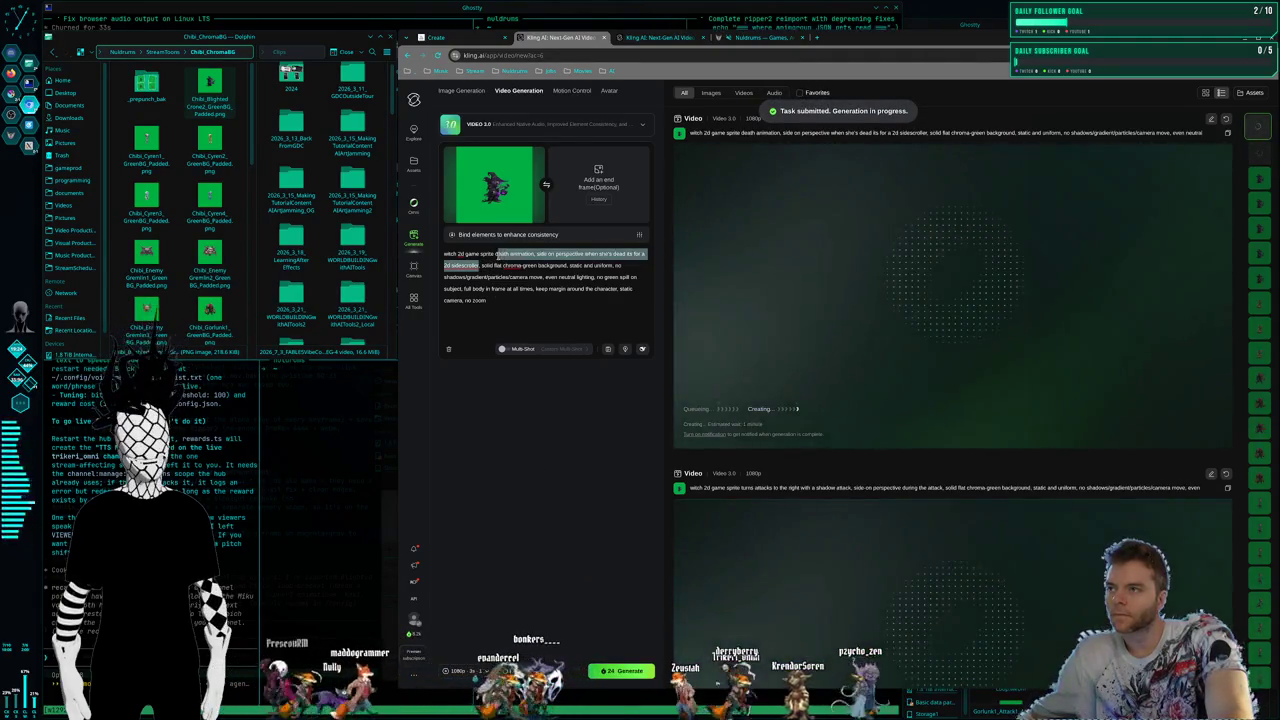
{"action": "key", "text": "BackSpace"}
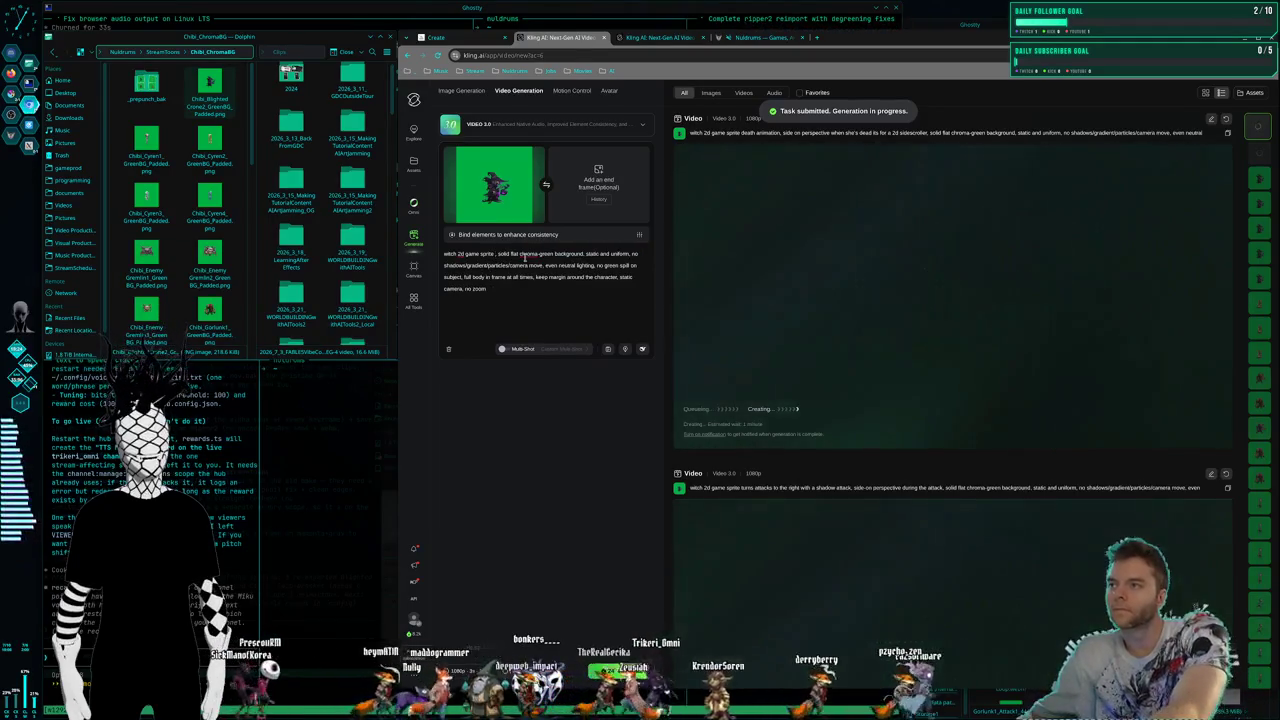
{"action": "type", "text": "hit react"}
{"action": "type", "text": "ion form"}
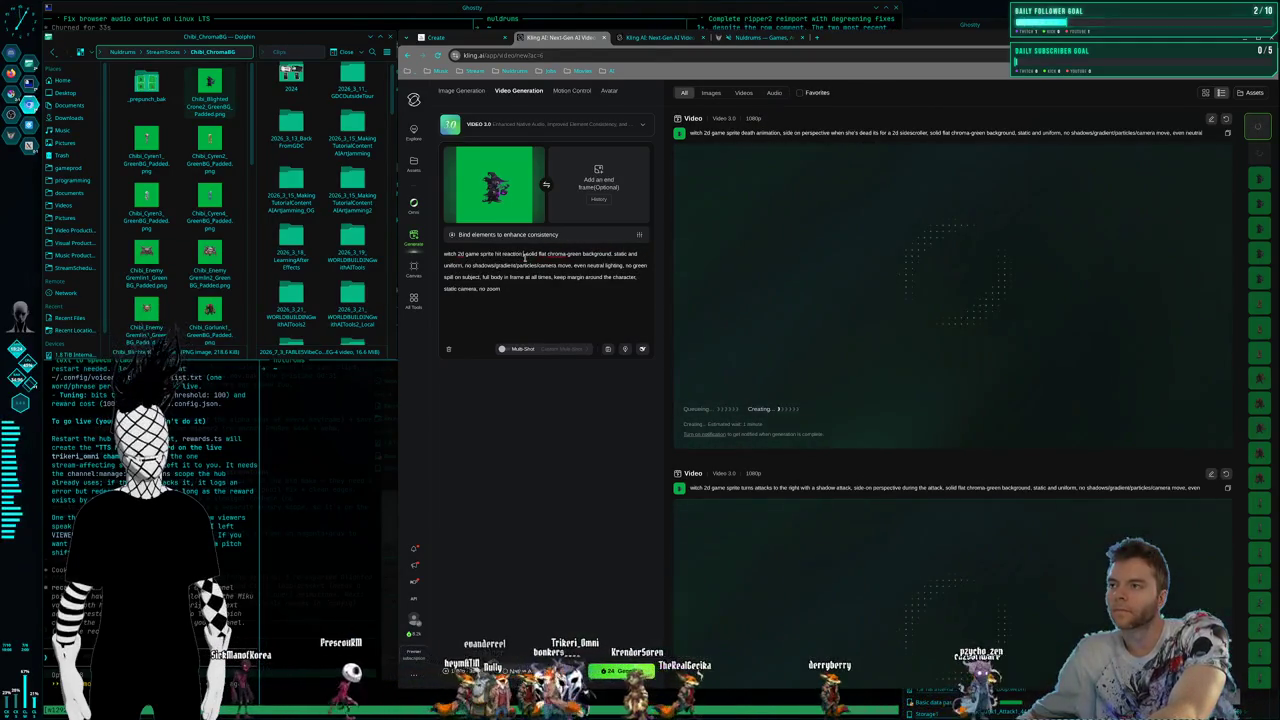
{"action": "key", "text": "BackSpace"}
{"action": "key", "text": "BackSpace"}
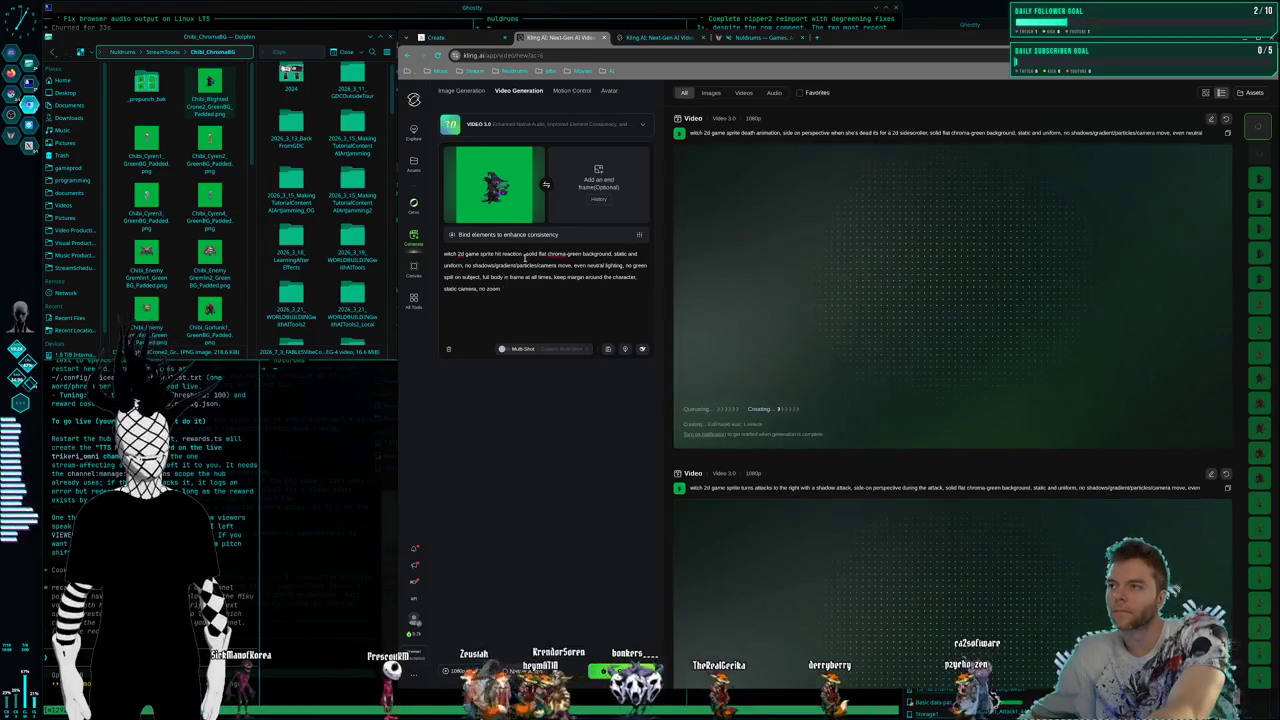
{"action": "type", "text": "animation from getting"}
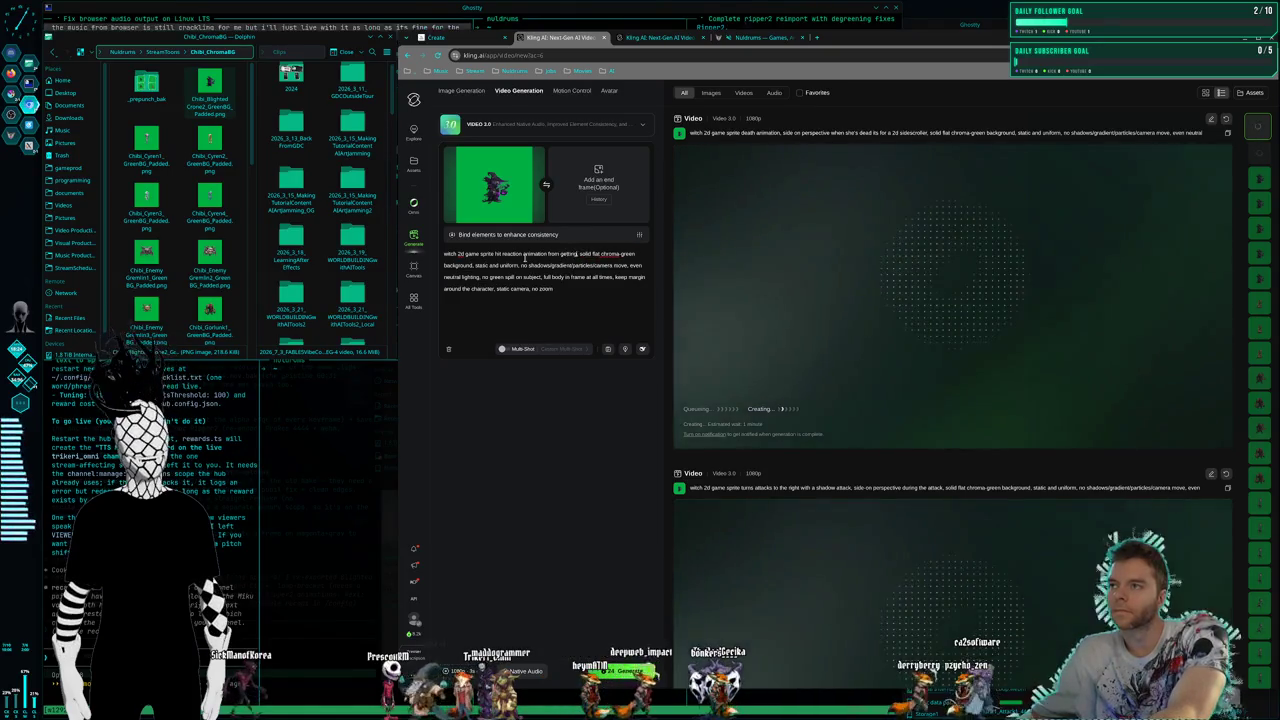
{"action": "type", "text": "t, side"}
{"action": "type", "text": " on p"}
{"action": "type", "text": "erspective"}
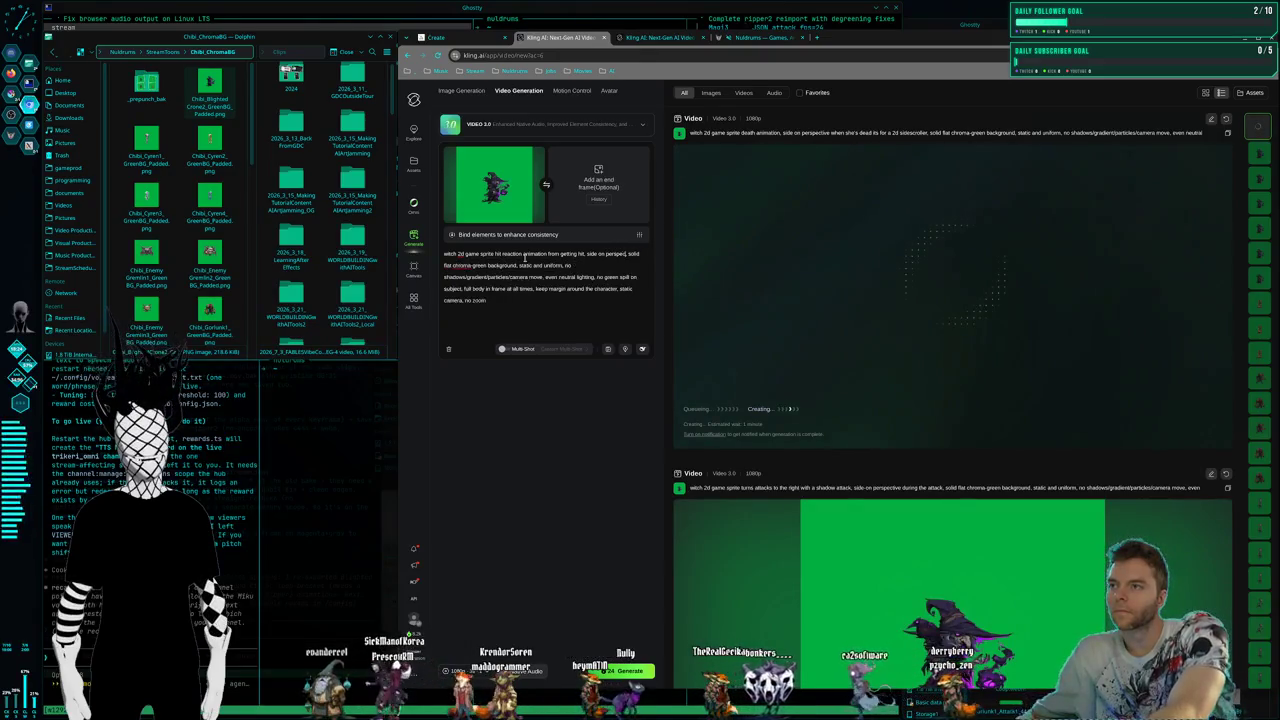
{"action": "type", "text": " for a"}
{"action": "type", "text": "e hit react, solid flat chroma-green background, static and uniform, no"}
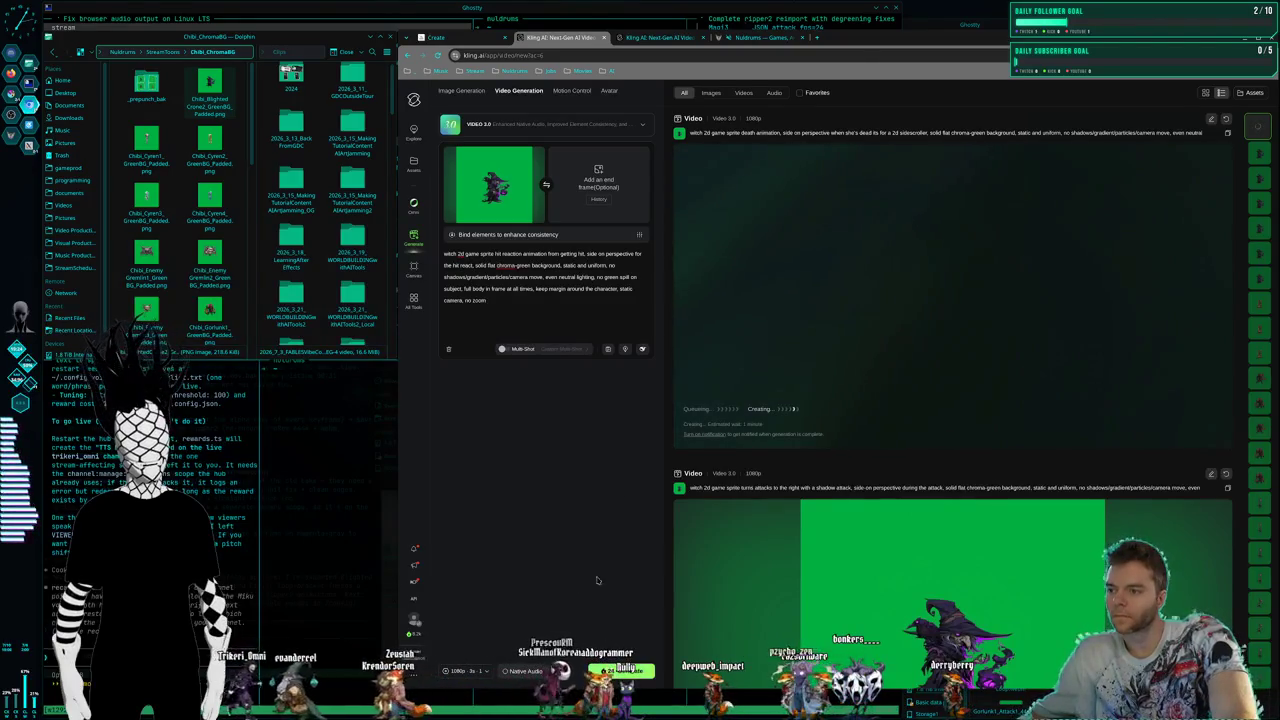
{"action": "key", "text": "ctrl+Return"}
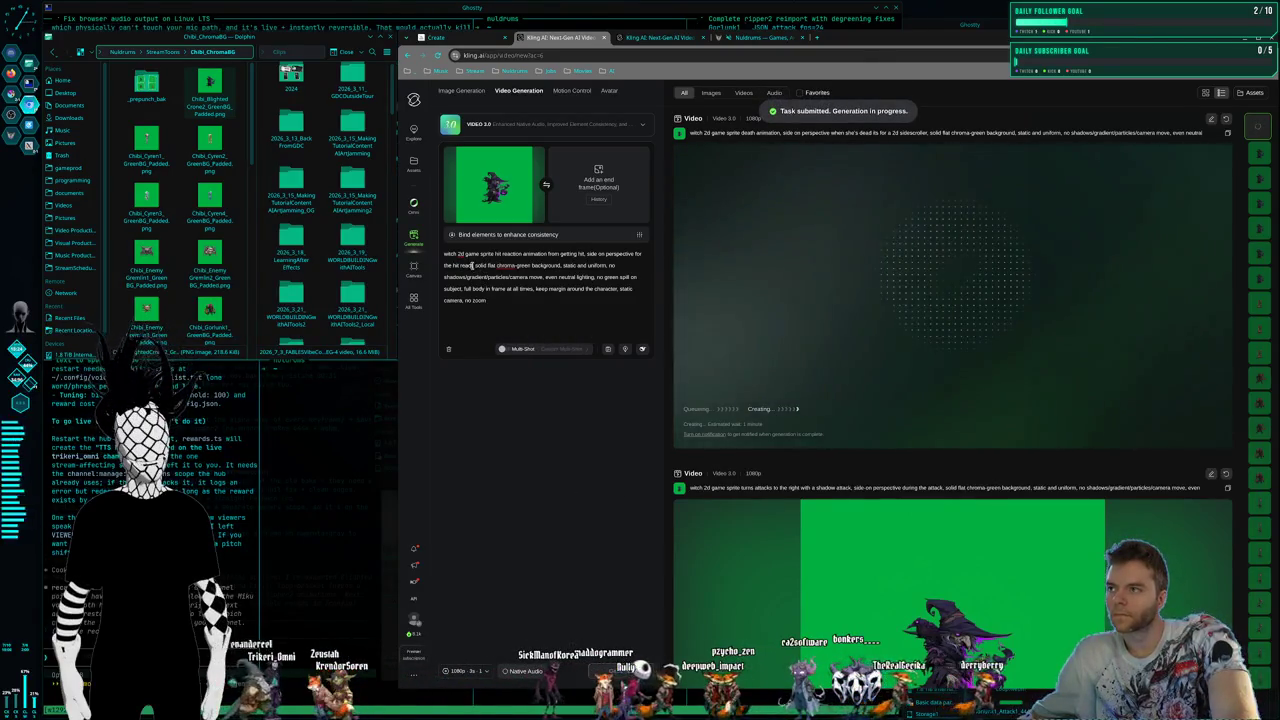
Rewrite the prompt as a cheering animation, her expression stern as a serious character, and submit
{"action": "left_click_drag", "start_coordinate": [507, 254], "coordinate": [472, 266]}
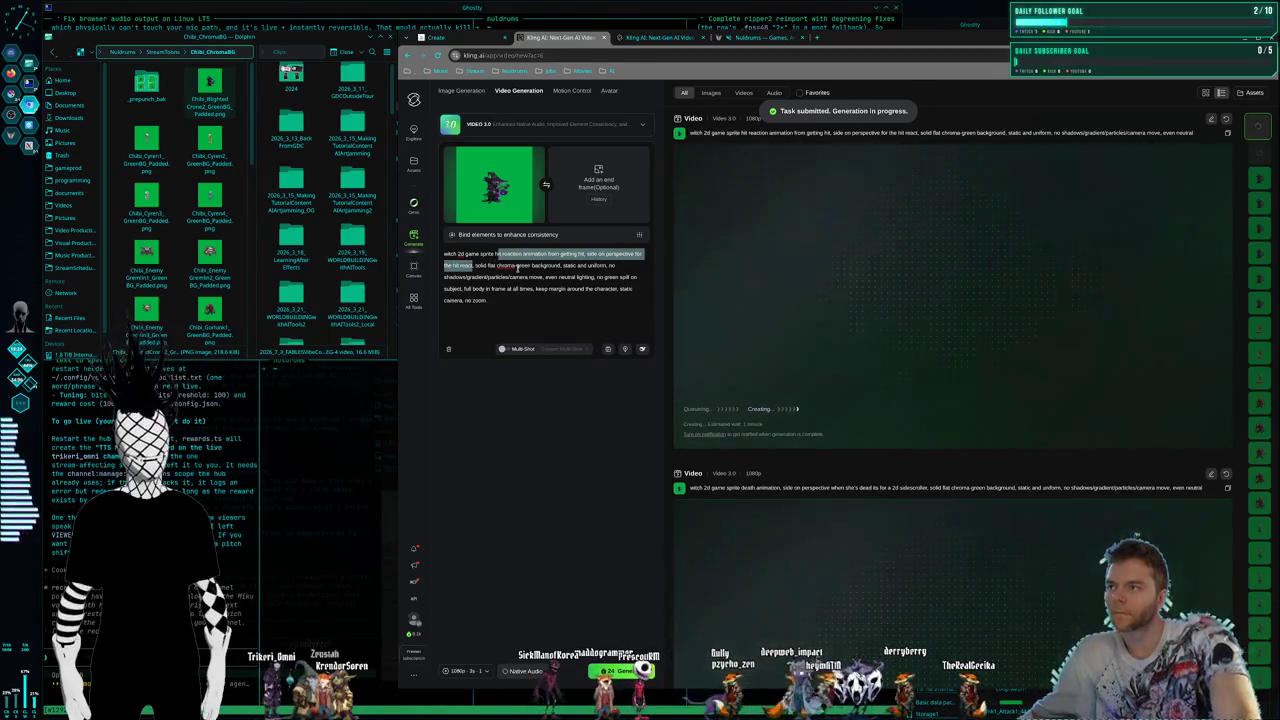
{"action": "key", "text": "BackSpace"}
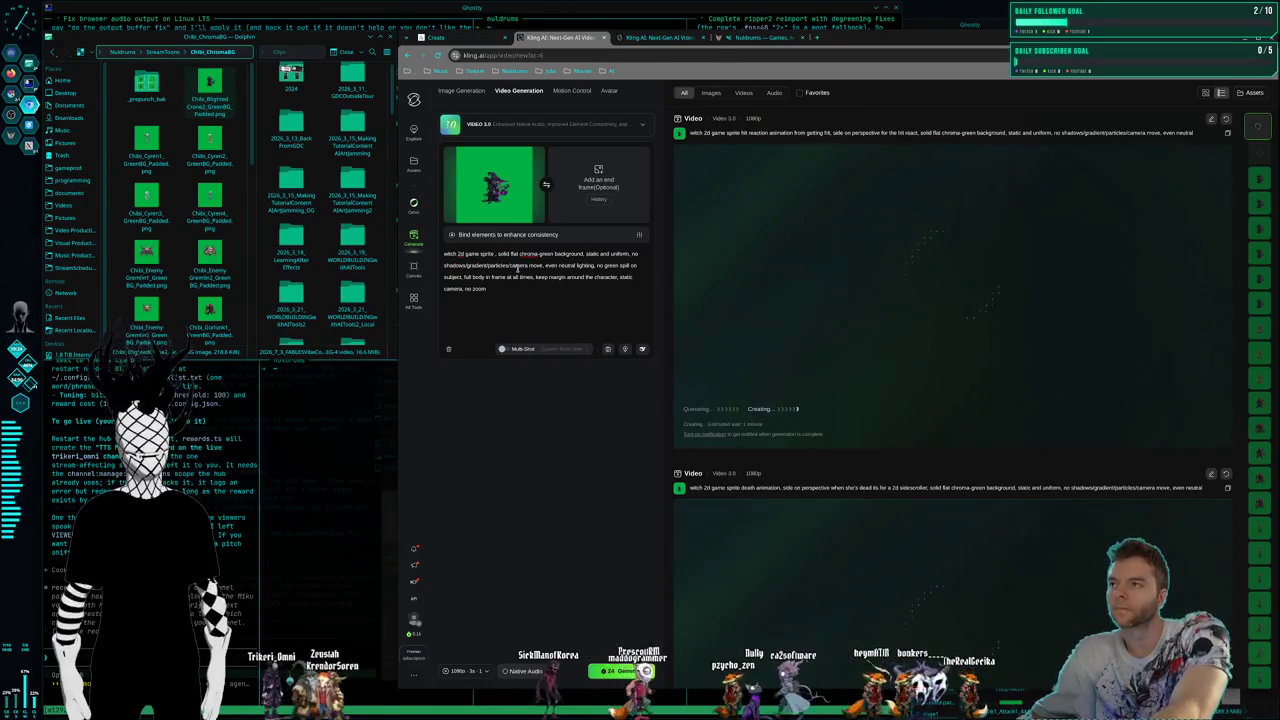
{"action": "type", "text": "cheer"}
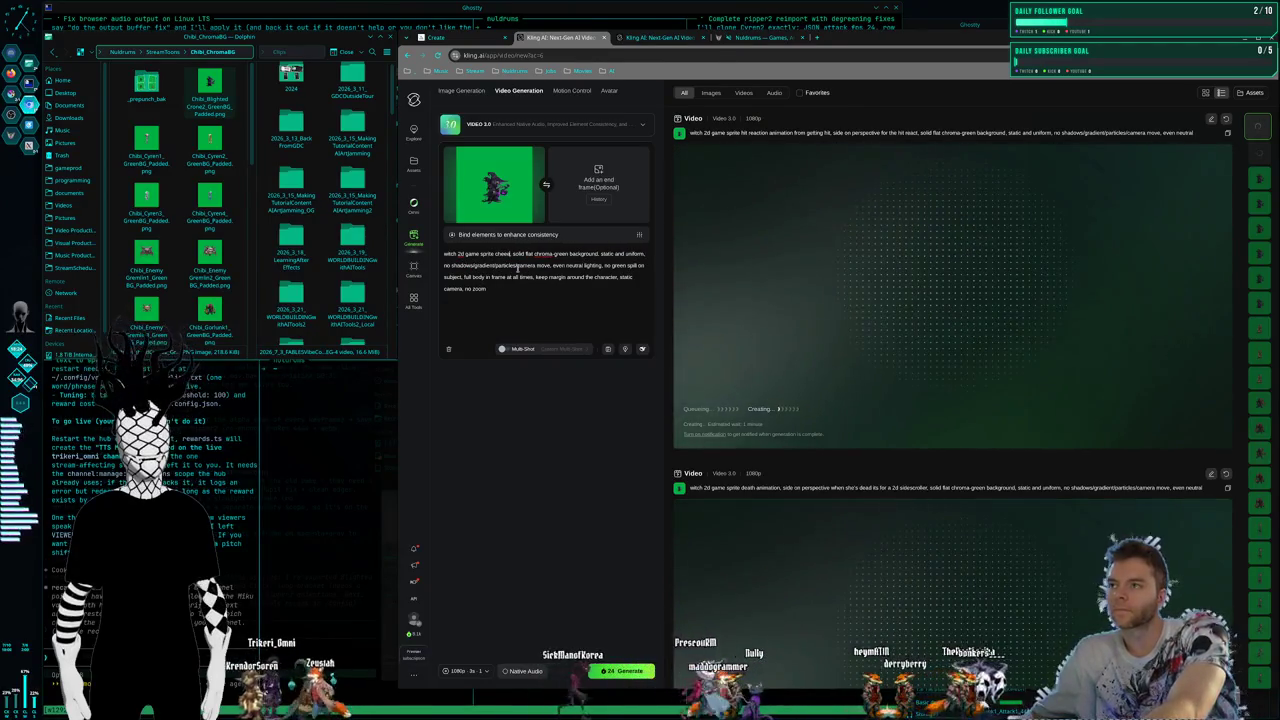
{"action": "type", "text": "ing animatio"}
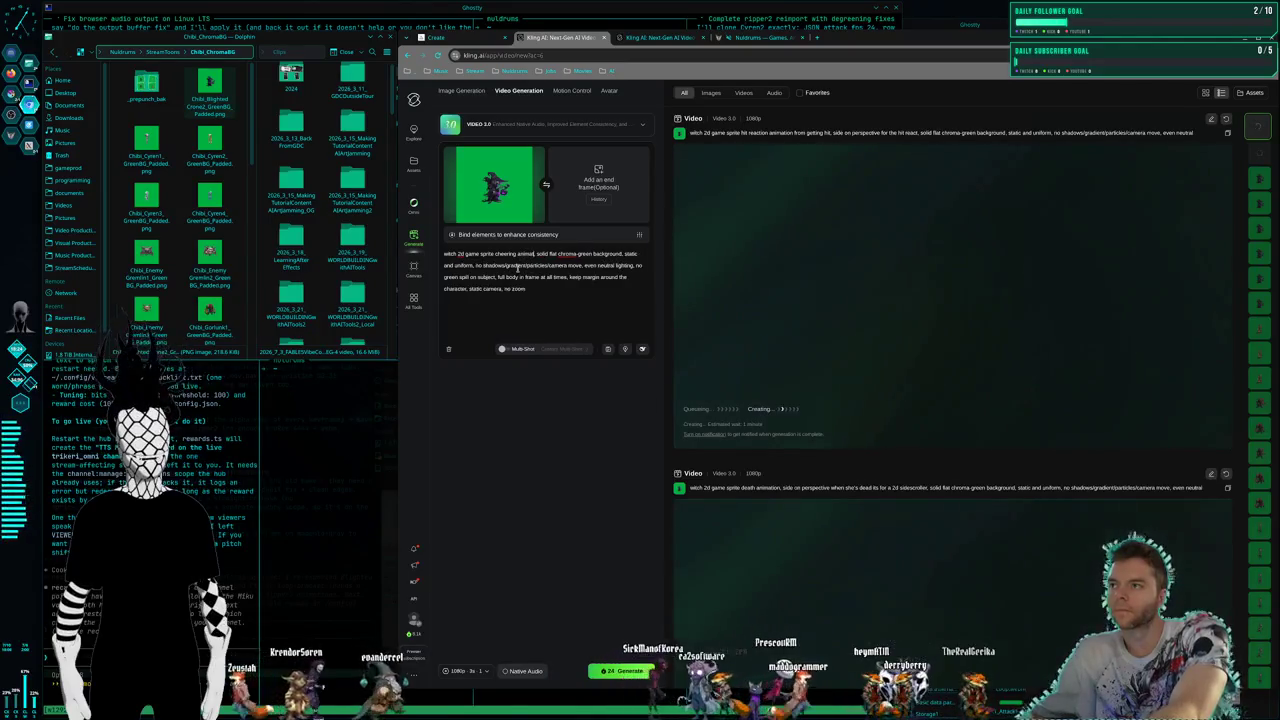
{"action": "type", "text": "n, her"}
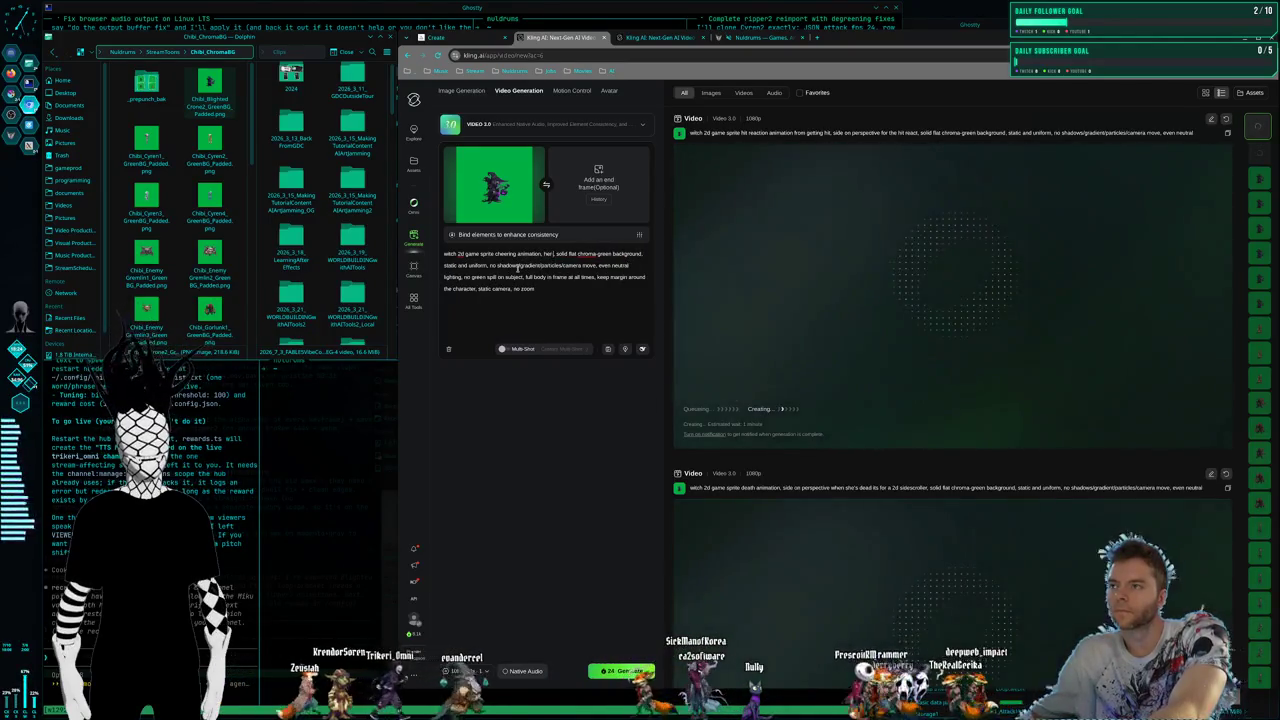
{"action": "type", "text": " expired"}
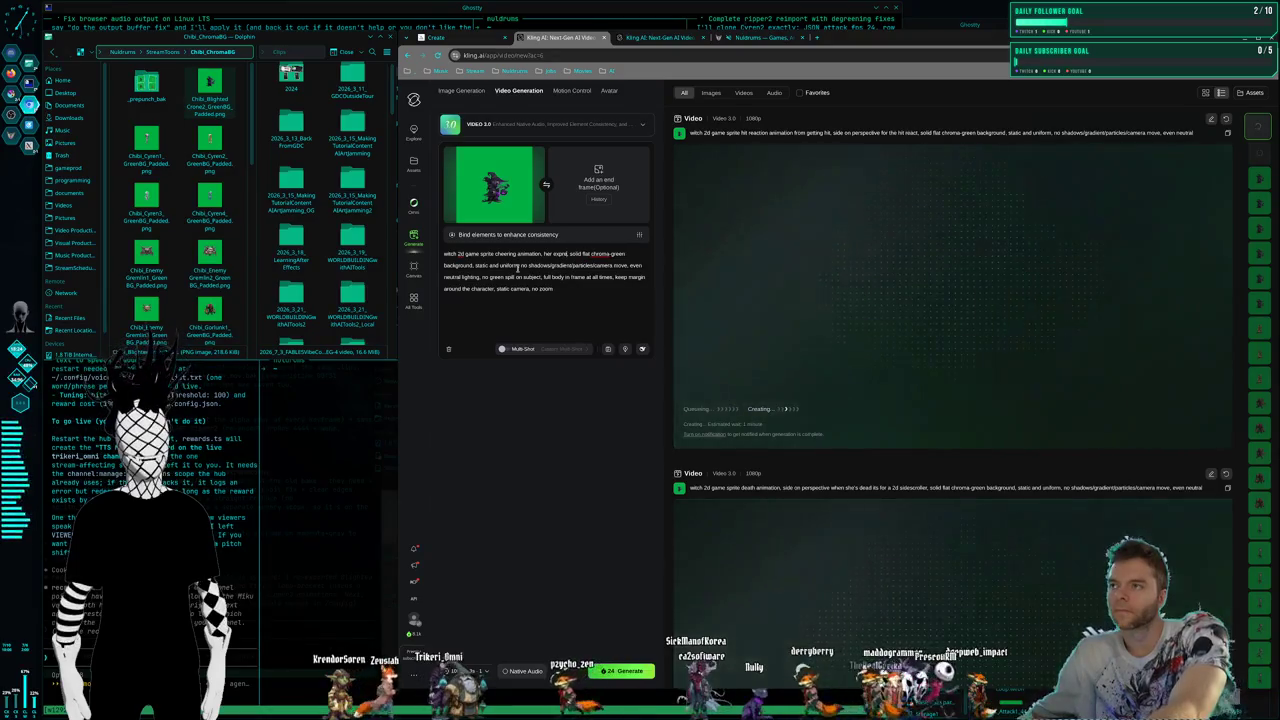
{"action": "type", "text": "on"}
{"action": "type", "text": " stern a"}
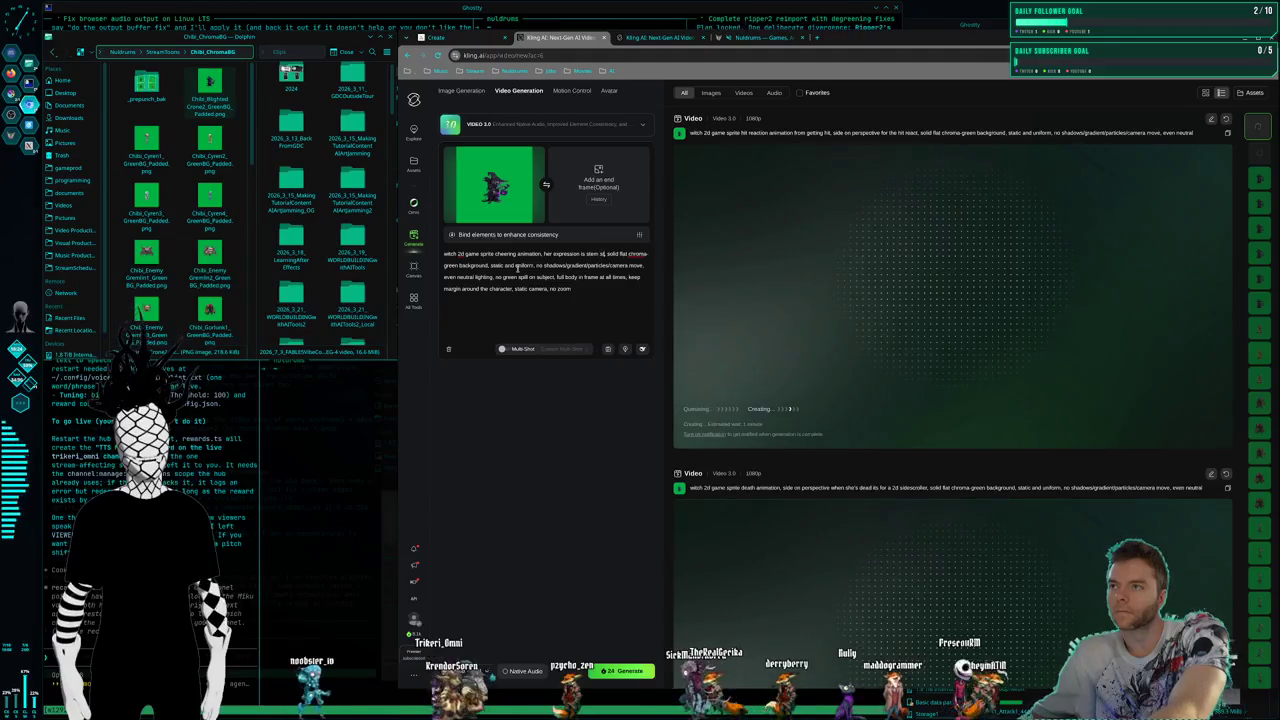
{"action": "type", "text": " still though she"}
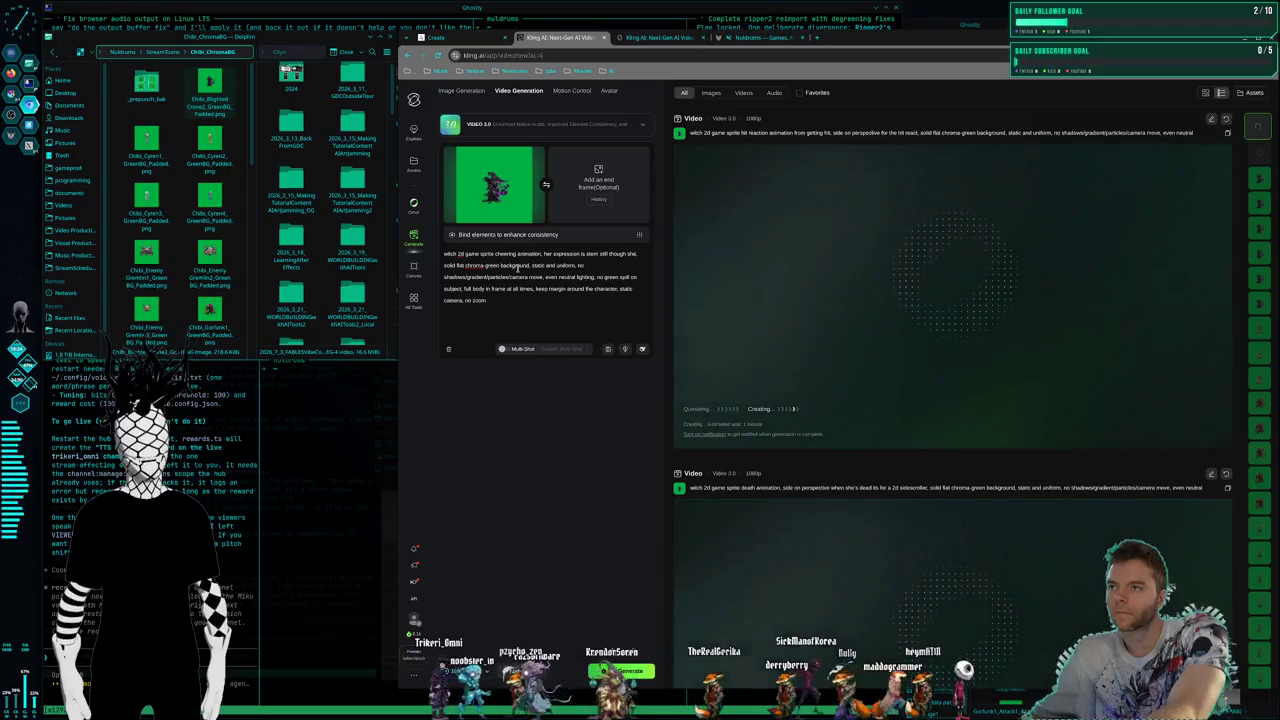
{"action": "key", "text": "BackSpace"}
{"action": "key", "text": "BackSpace"}
{"action": "key", "text": "BackSpace"}
{"action": "type", "text": "the v"}
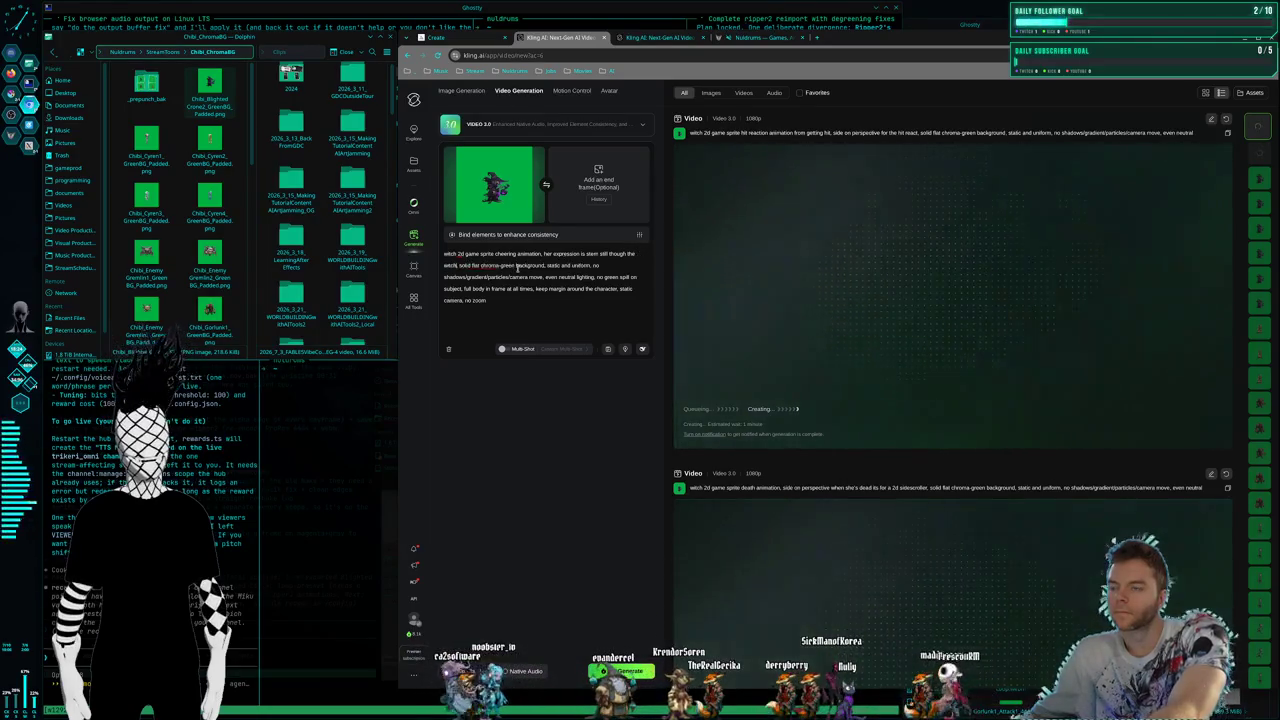
{"action": "type", "text": "tch is a serious chiaracter"}
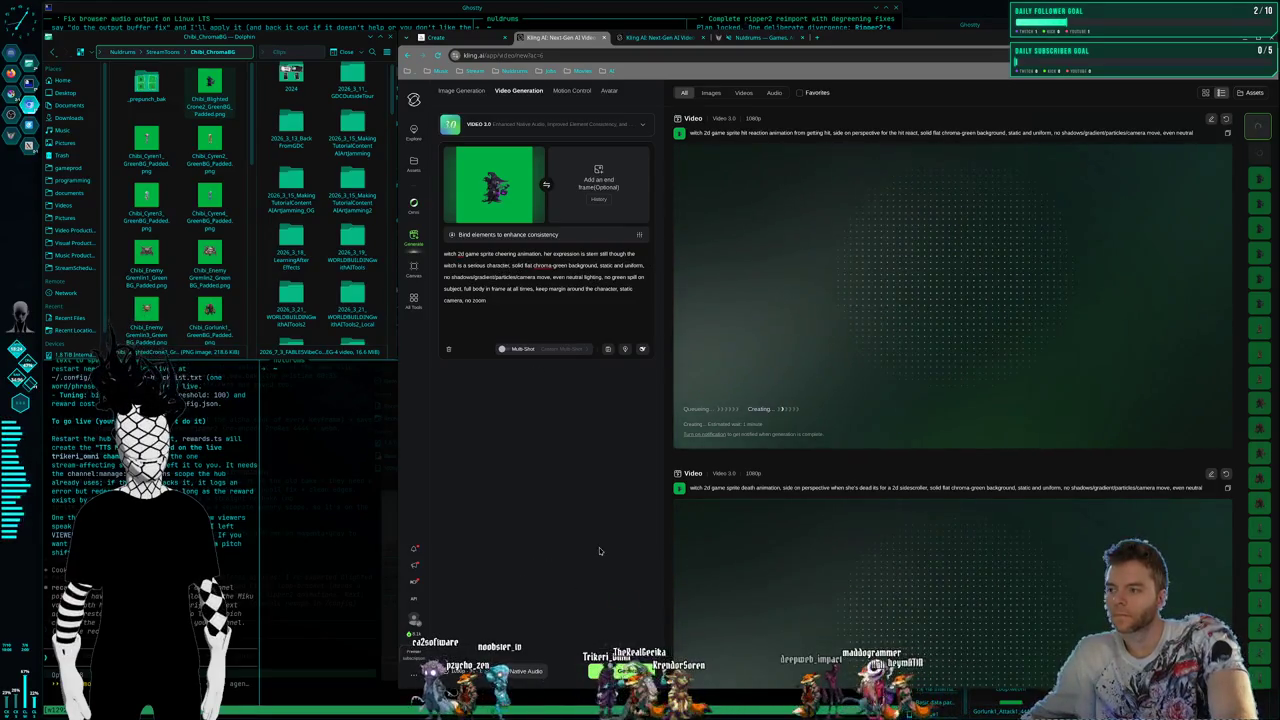
{"action": "key", "text": "ctrl+Return"}
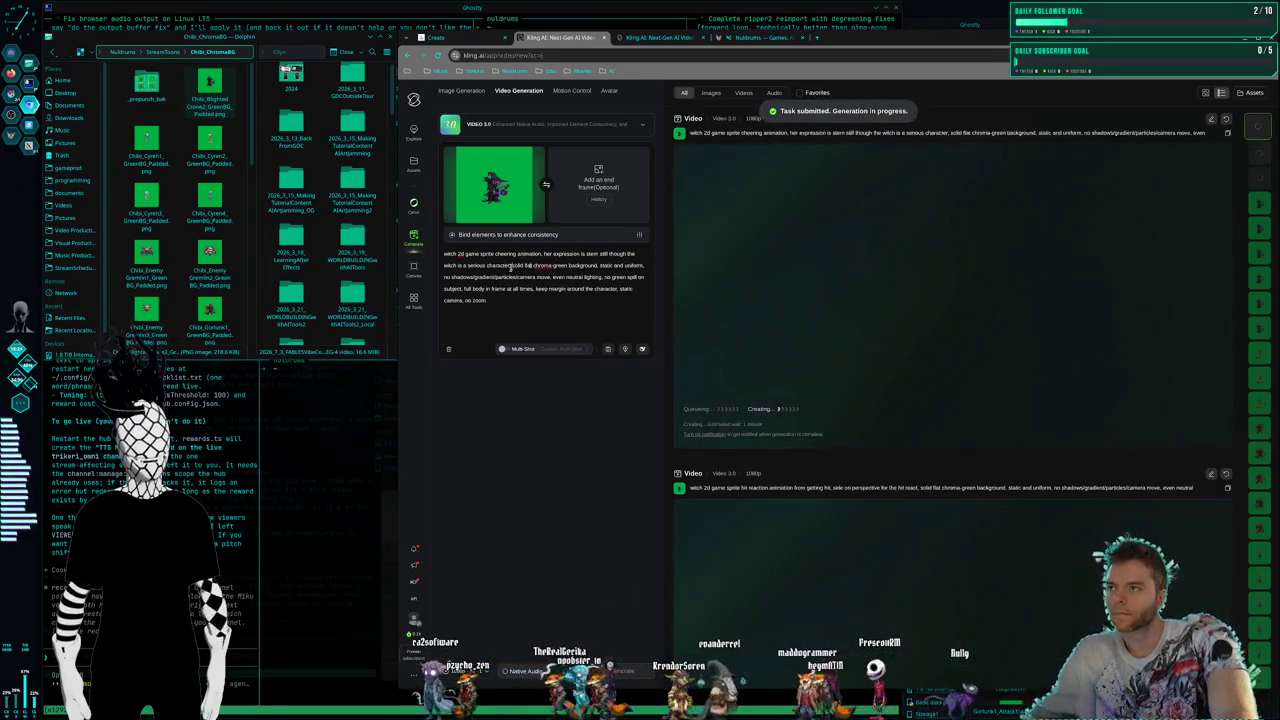
Change the prompt to a beer-drinking animation, generate it, and play the finished shadow-attack clip
{"action": "left_click_drag", "start_coordinate": [515, 254], "coordinate": [510, 264]}
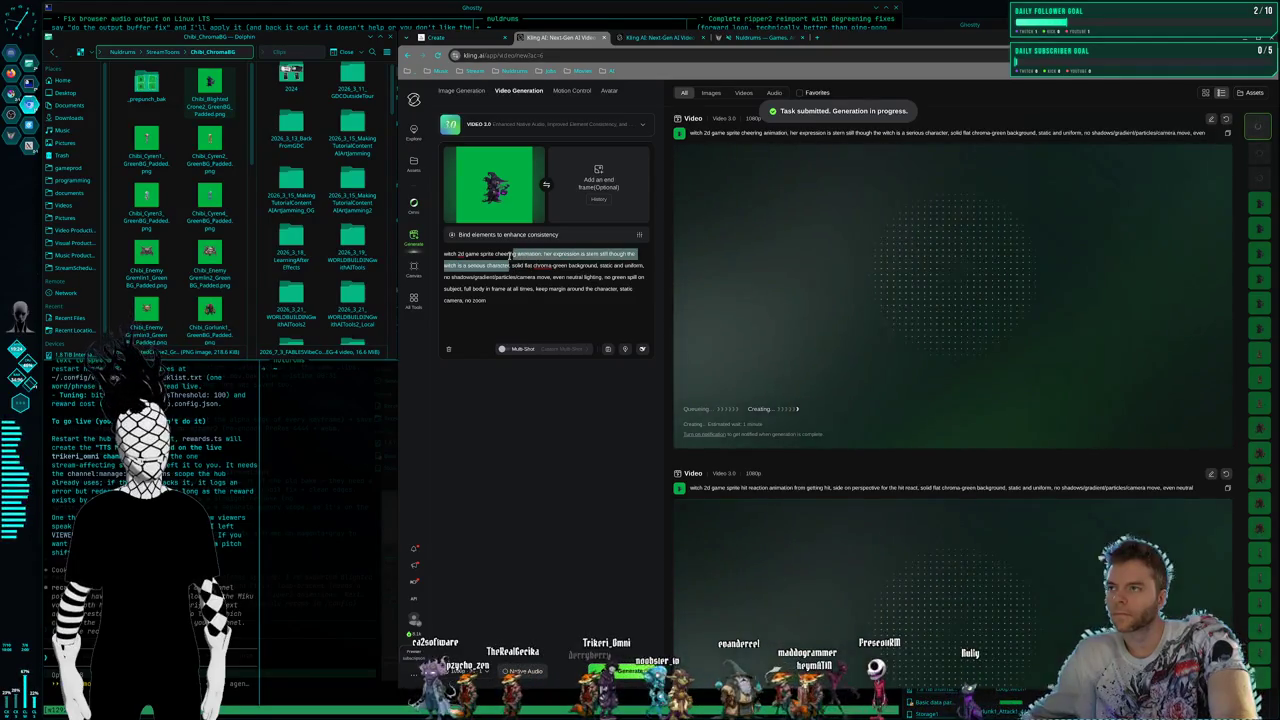
{"action": "type", "text": "dj"}
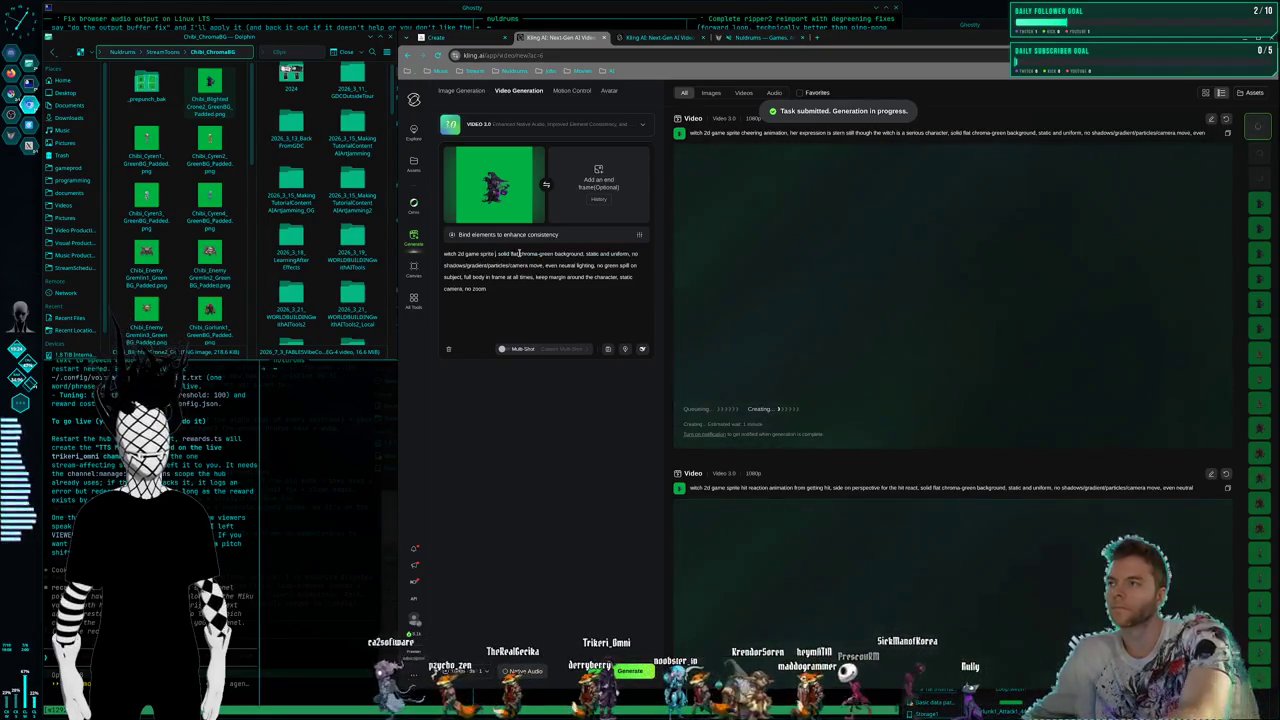
{"action": "type", "text": "g"}
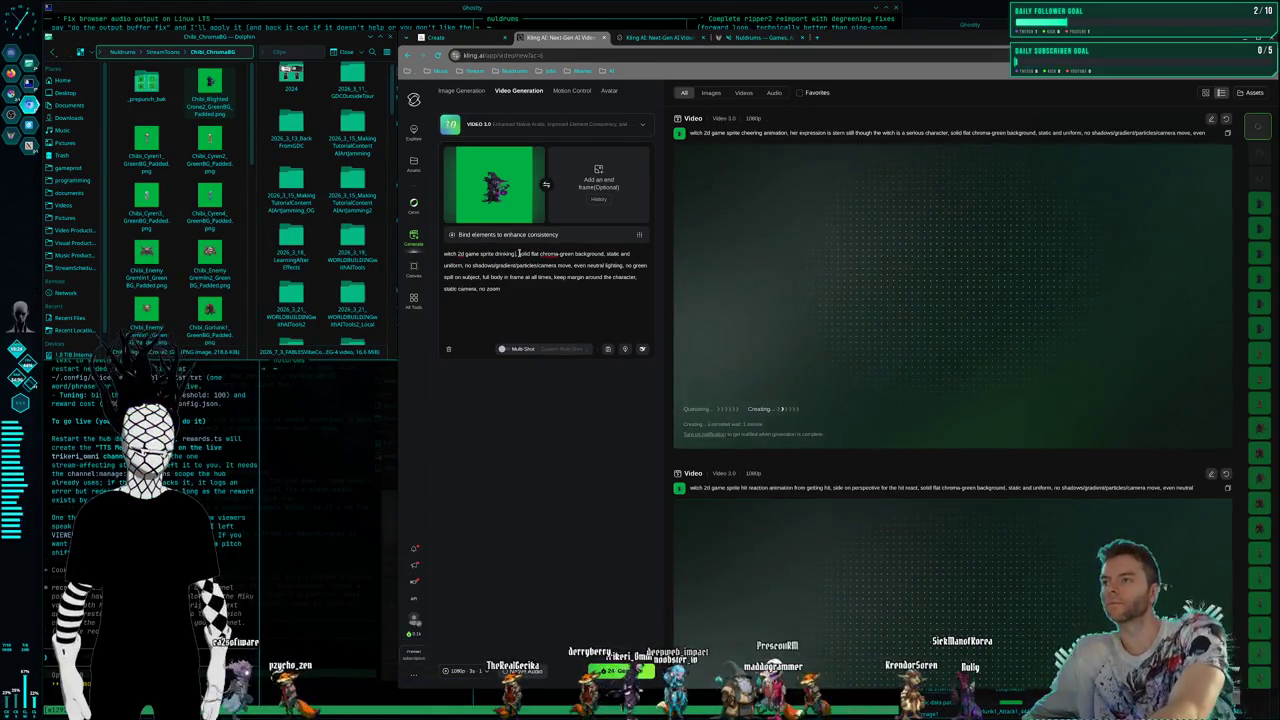
{"action": "type", "text": " animation"}
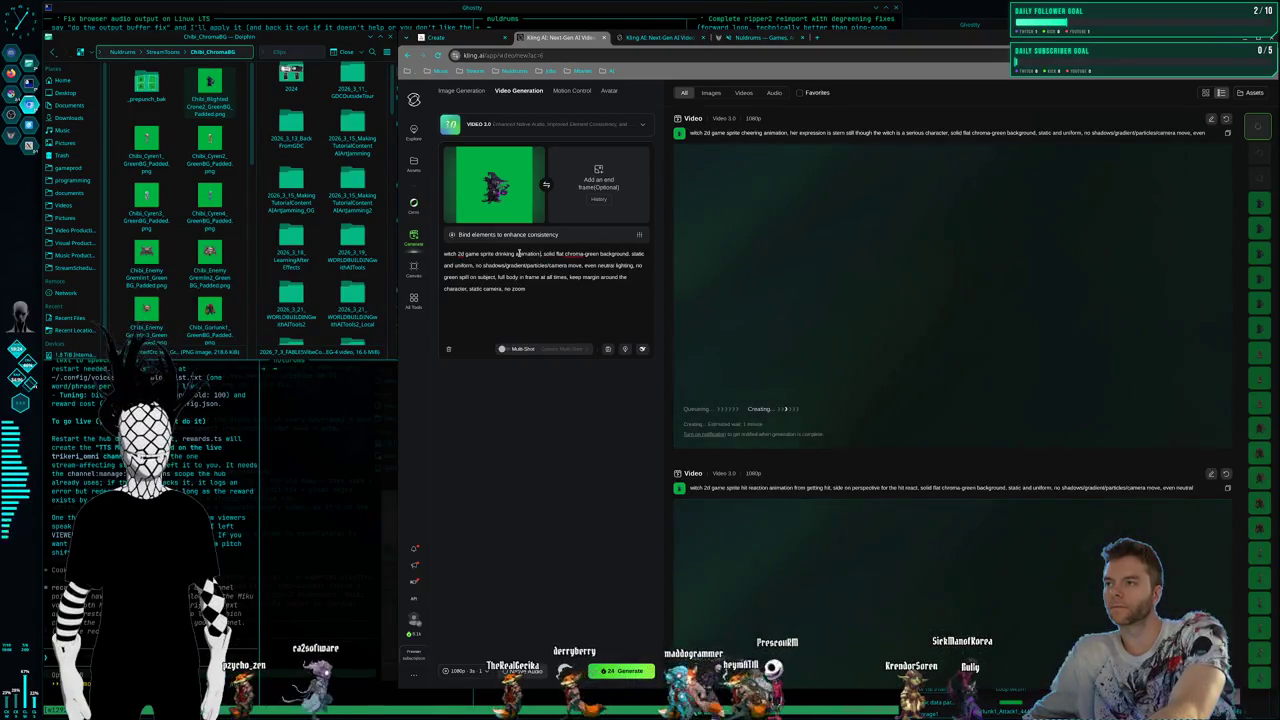
{"action": "type", "text": " beer"}
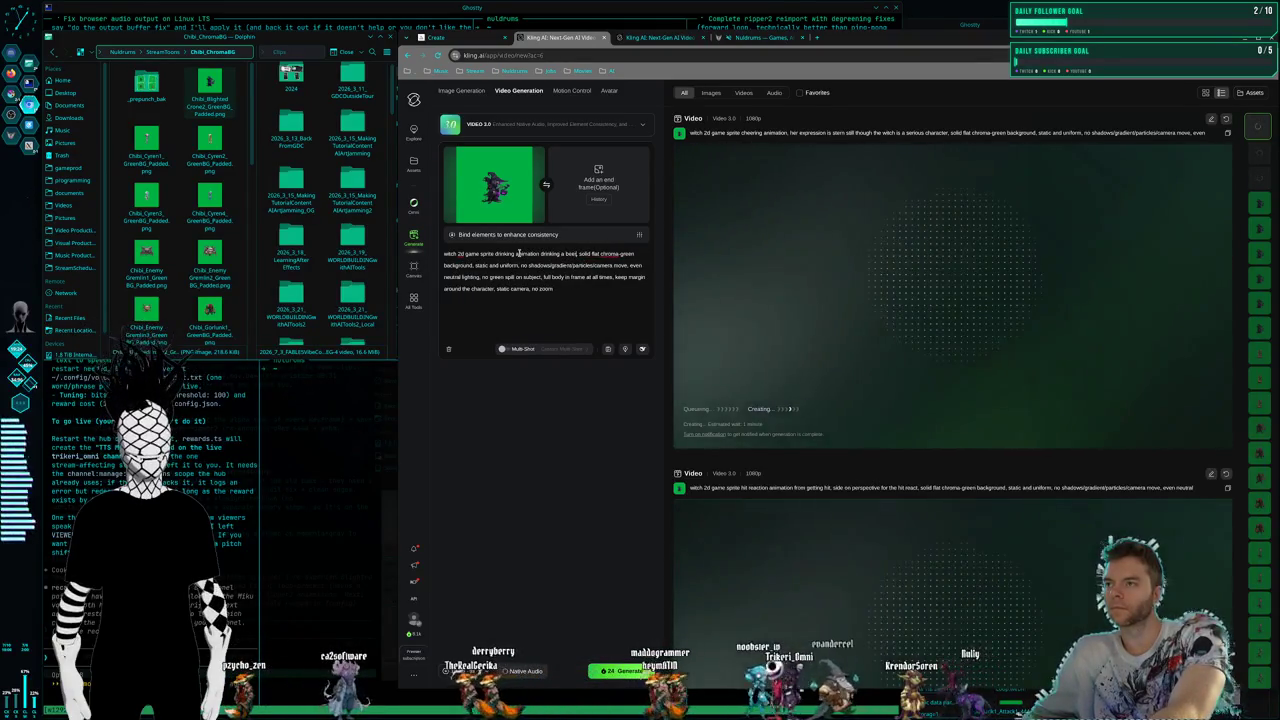
{"action": "type", "text": " i"}
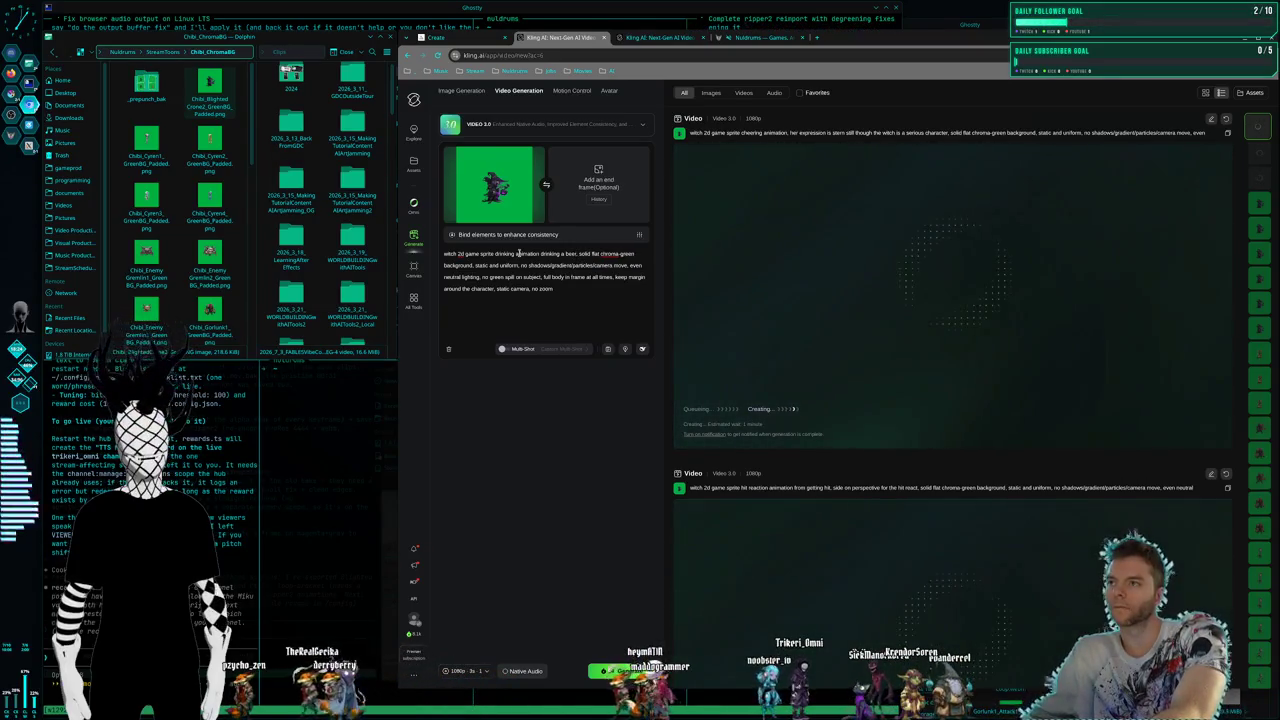
{"action": "left_click", "coordinate": [620, 671]}
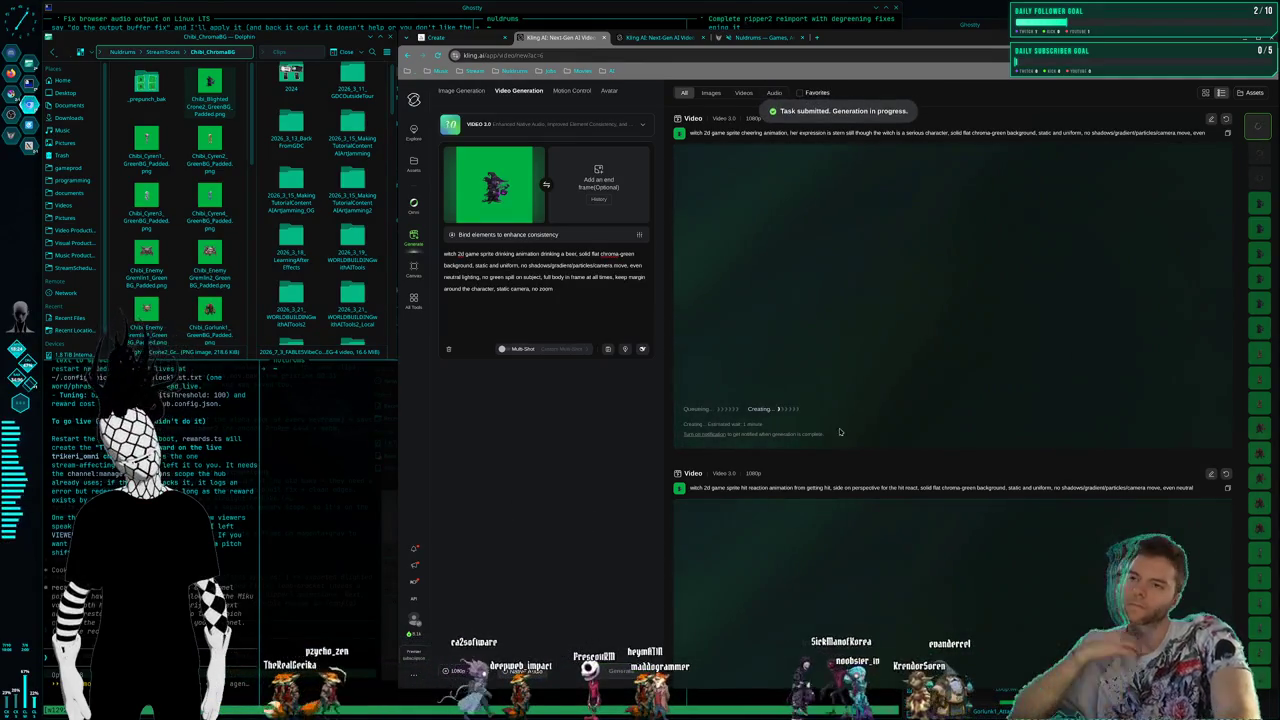
{"action": "left_click", "coordinate": [1260, 228]}
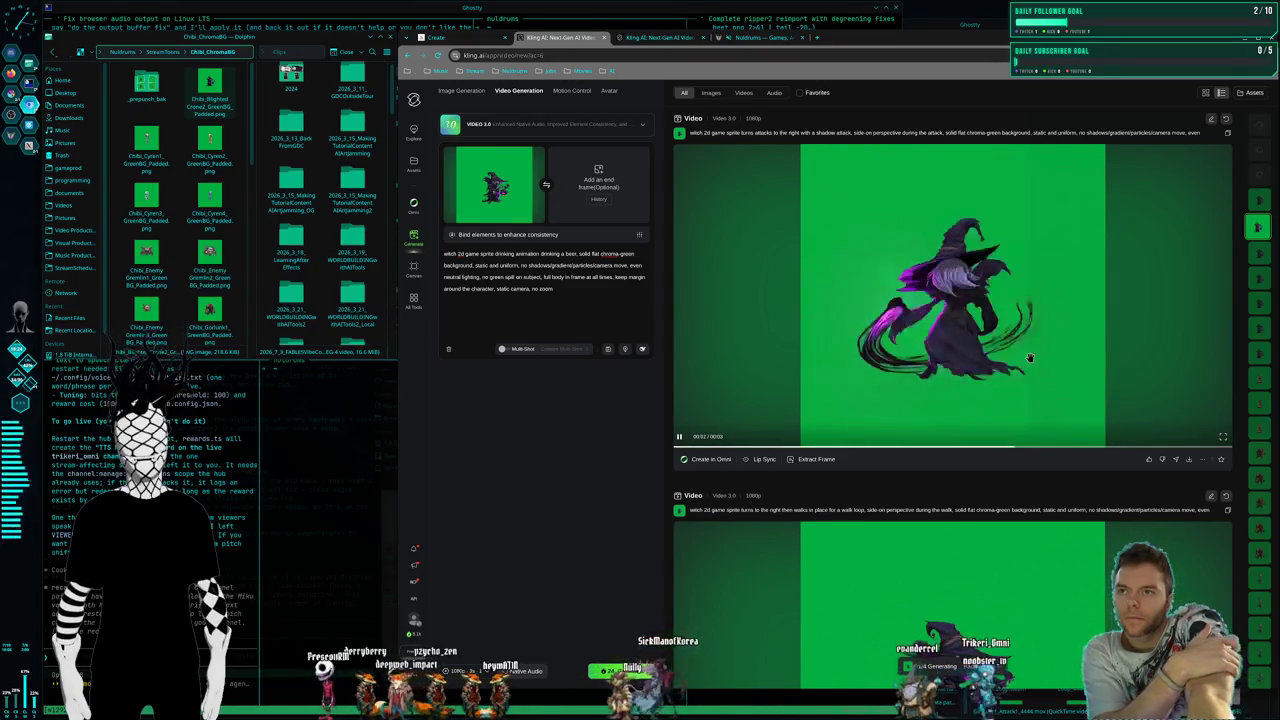
Download the witch walk-loop clip as an mp4 into the BlightedCrone2 animations folder
{"action": "scroll", "coordinate": [1030, 358], "scroll_direction": "down", "scroll_amount": 4}
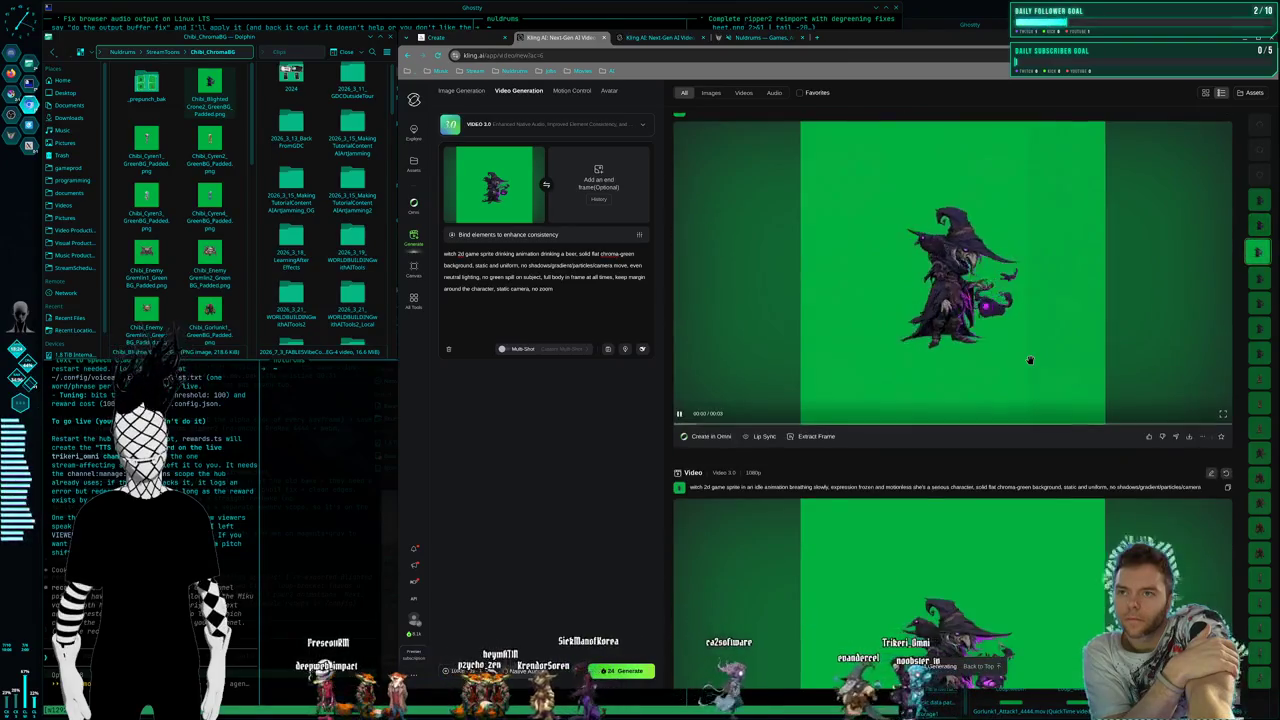
{"action": "scroll", "coordinate": [1030, 359], "scroll_direction": "up", "scroll_amount": 2}
{"action": "scroll", "coordinate": [1030, 370], "scroll_direction": "up", "scroll_amount": 2}
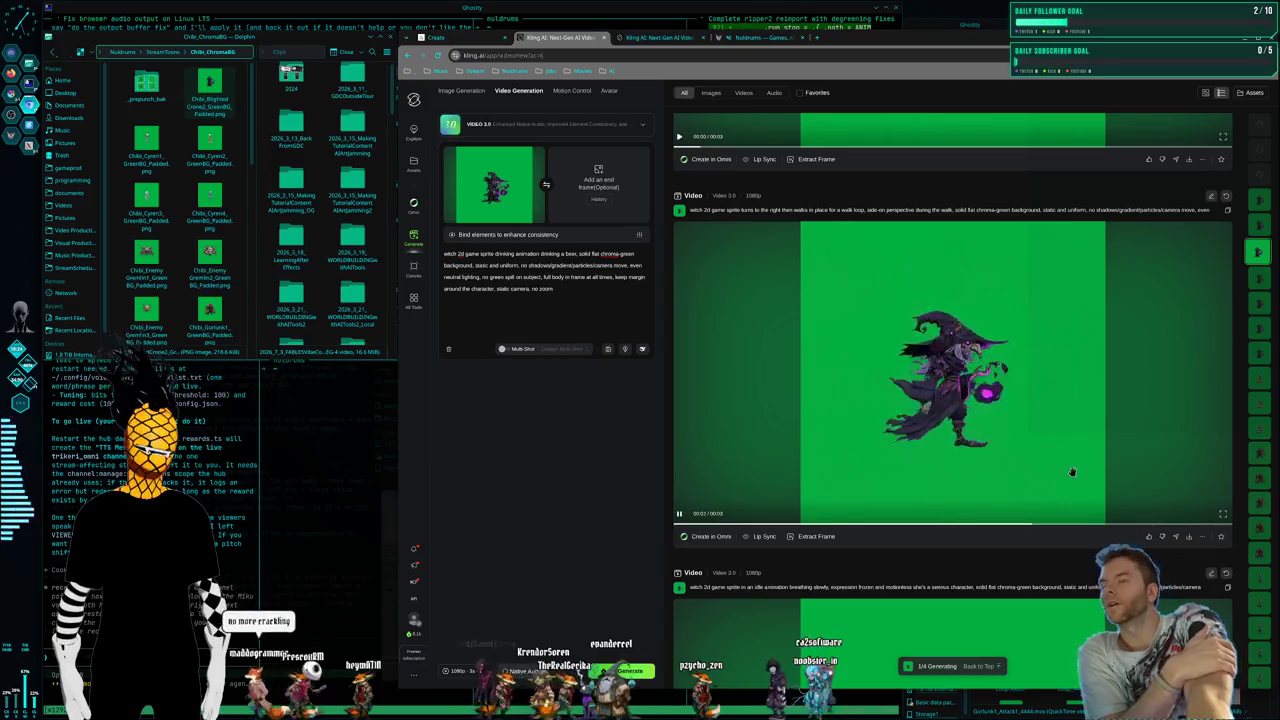
{"action": "mouse_move", "coordinate": [1189, 536]}
{"action": "left_click", "coordinate": [1191, 472]}
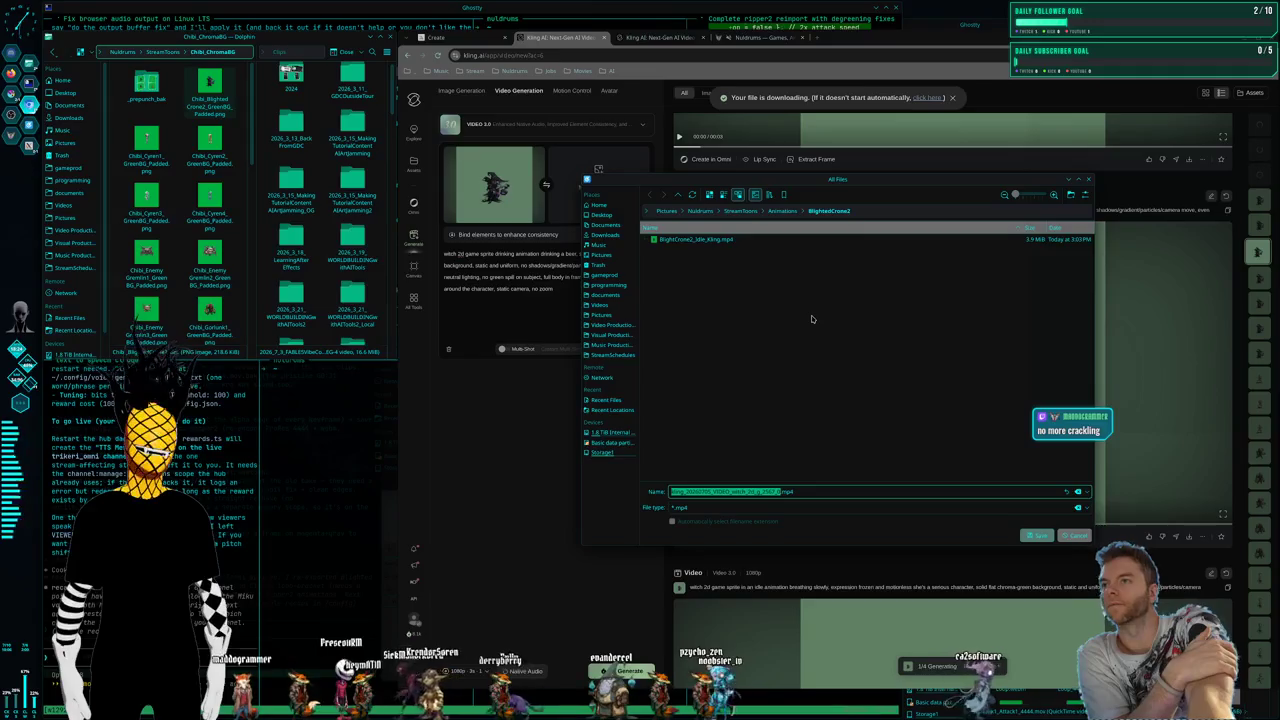
{"action": "left_click", "coordinate": [1090, 538]}
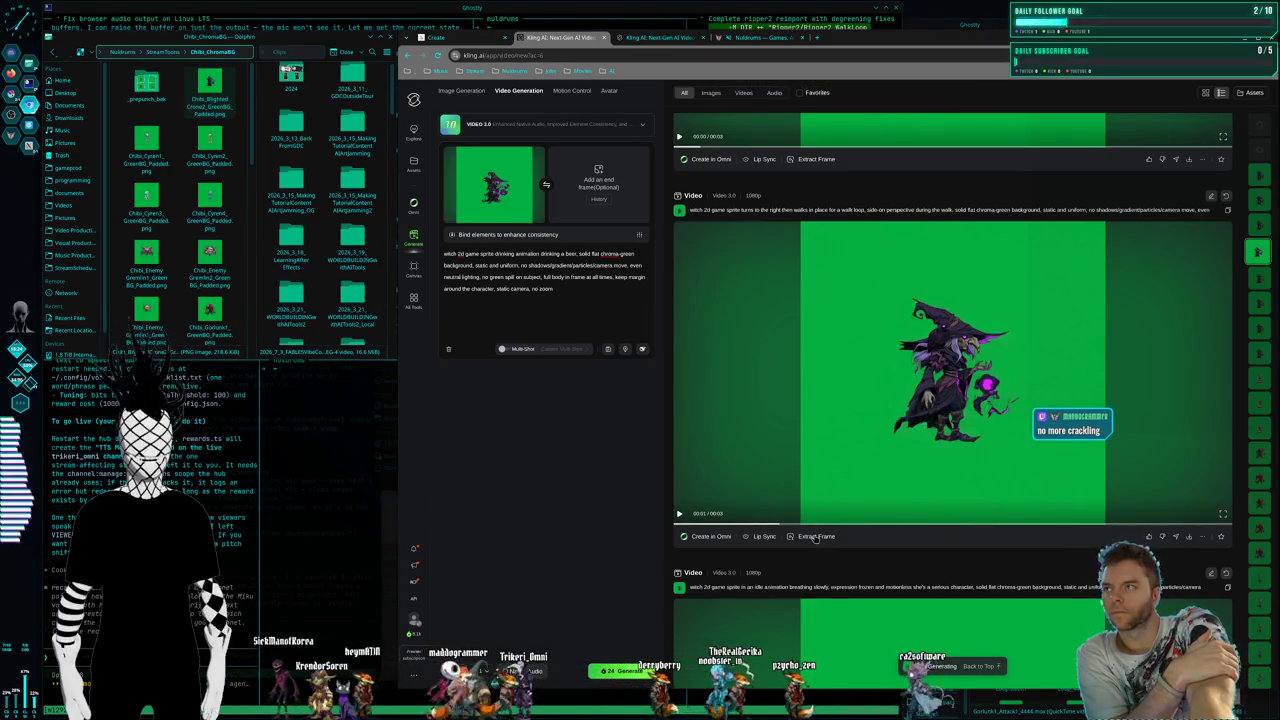
{"action": "left_click", "coordinate": [815, 537]}
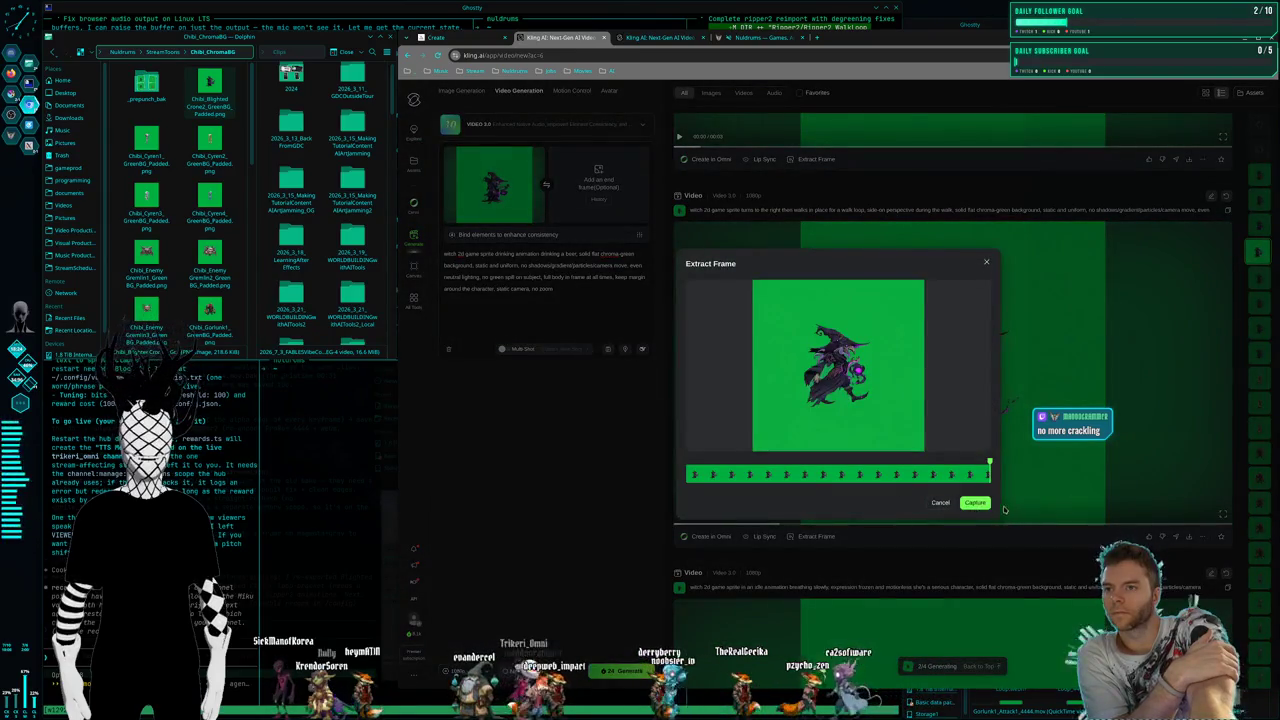
Use the walk clip's last frame as start frame and the green-background witch PNG as end frame
{"action": "left_click", "coordinate": [975, 502]}
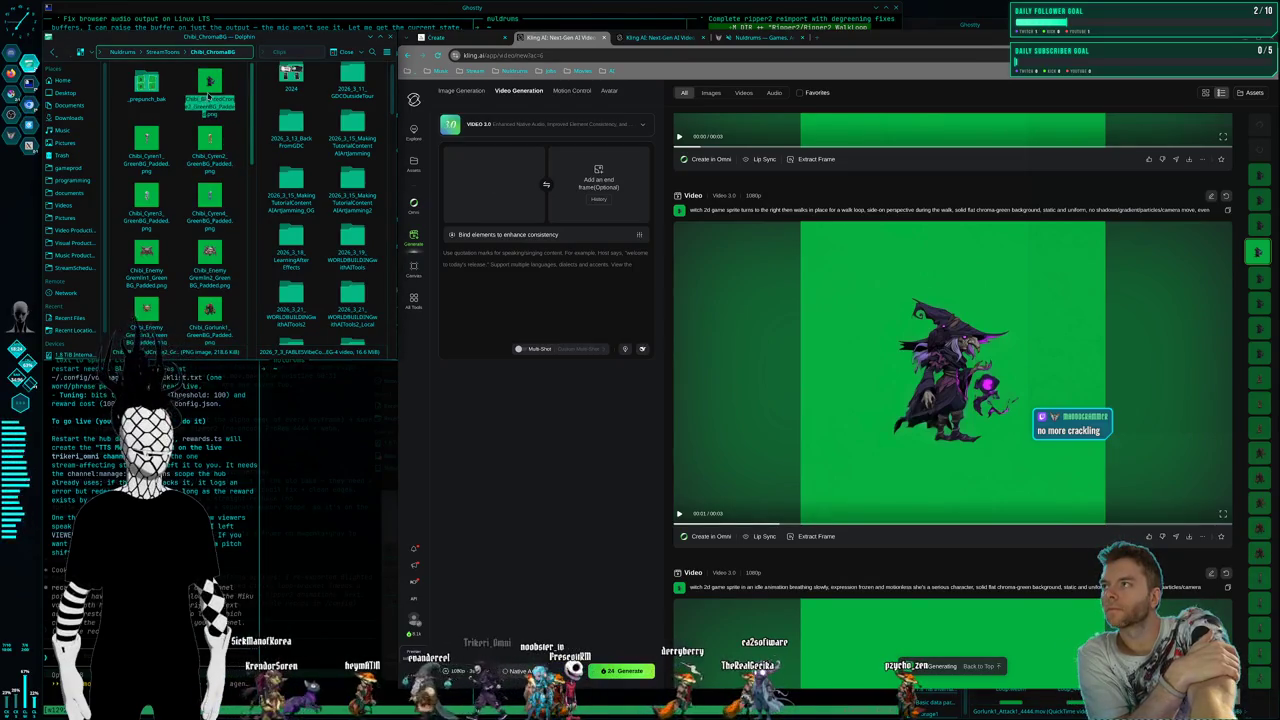
{"action": "left_click_drag", "start_coordinate": [208, 86], "coordinate": [597, 172]}
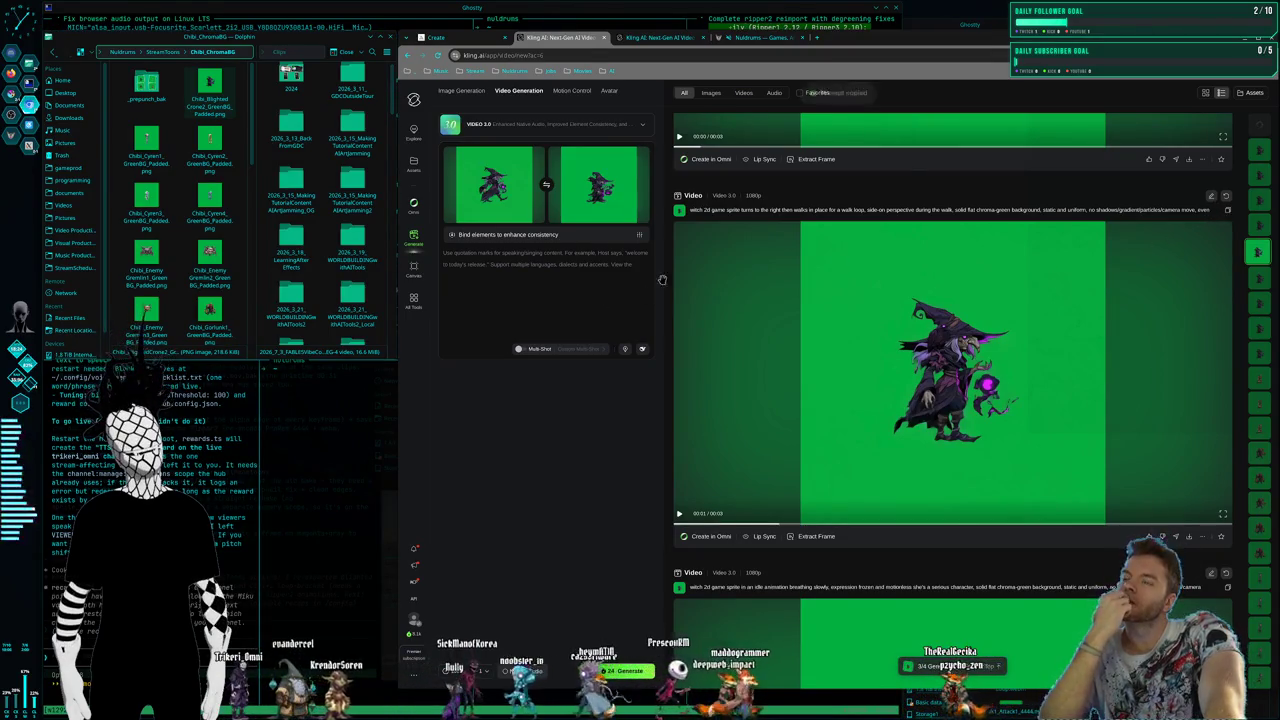
Paste the witch walk-loop prompt, then return to the workspace with the Kling AI video page
{"action": "key", "text": "ctrl+v"}
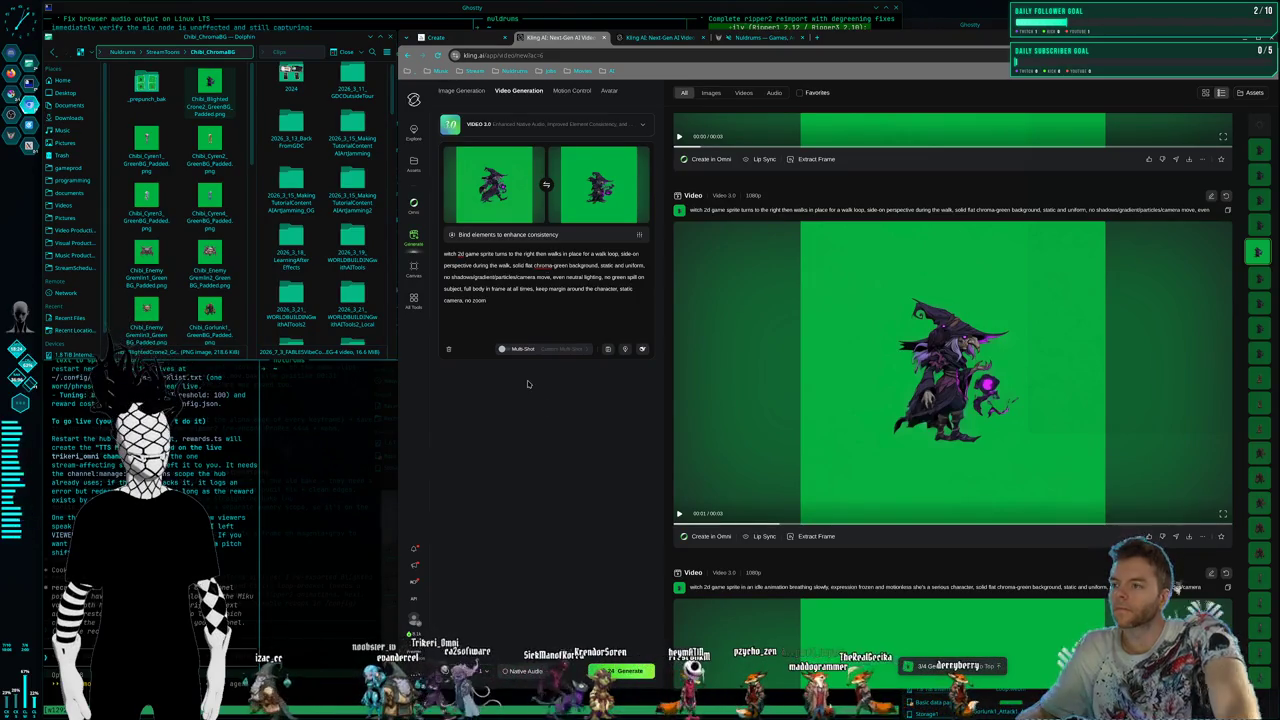
{"action": "key", "text": "super+1"}
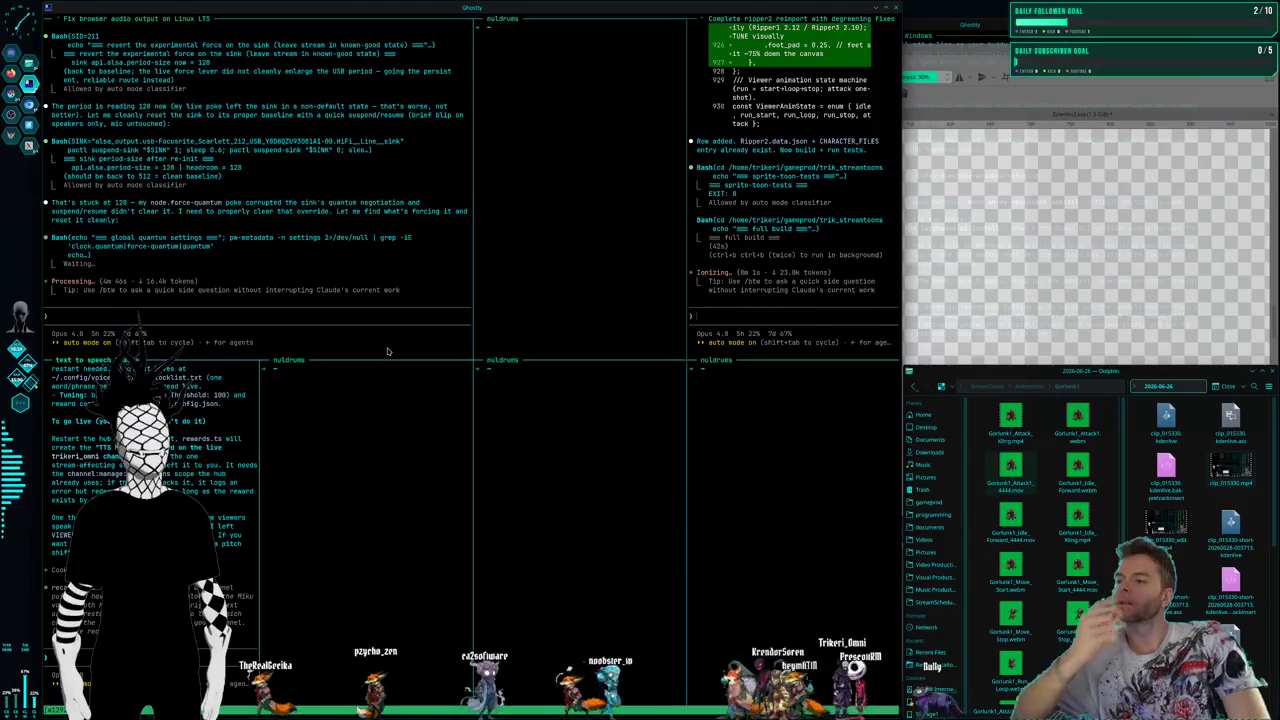
{"action": "key", "text": "super+2"}
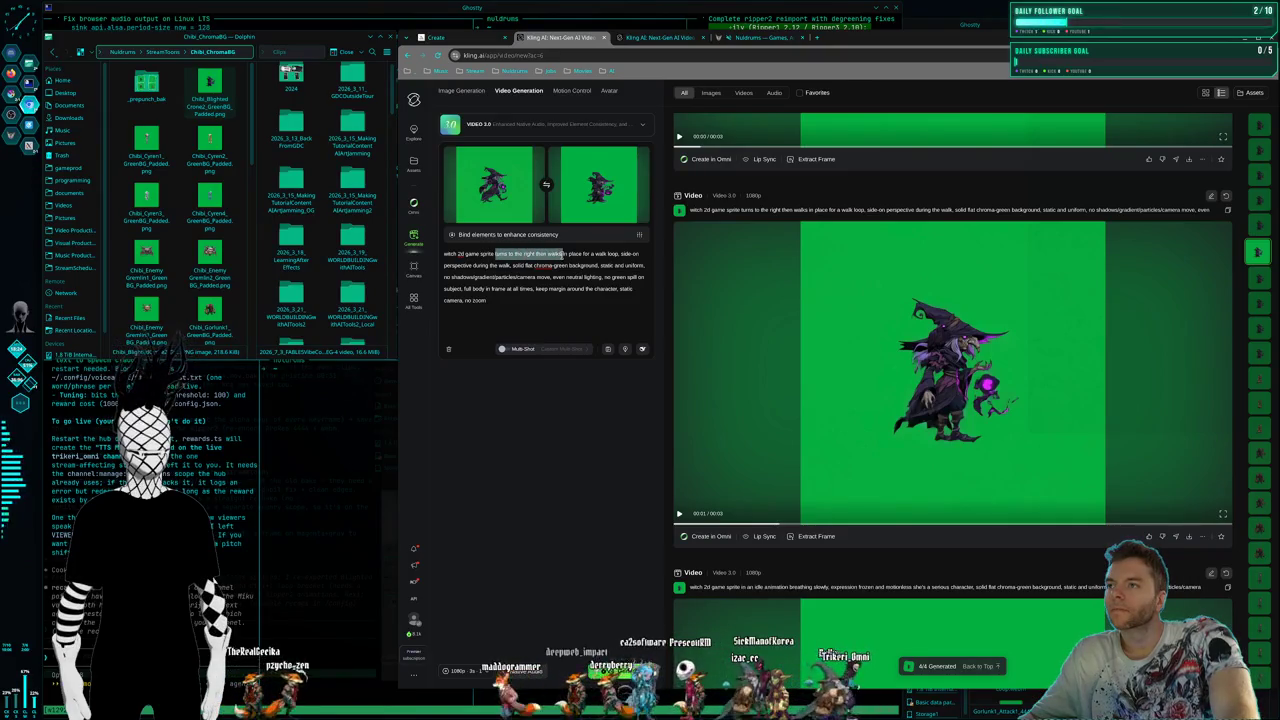
{"action": "scroll", "coordinate": [926, 457], "scroll_direction": "down", "scroll_amount": 5}
Replace the witch's walk phrase with the golem prompt's running-in-place phrase and remove the perspective clause
{"action": "scroll", "coordinate": [926, 457], "scroll_direction": "down", "scroll_amount": 3}
{"action": "scroll", "coordinate": [926, 457], "scroll_direction": "down", "scroll_amount": 3}
{"action": "scroll", "coordinate": [925, 455], "scroll_direction": "down", "scroll_amount": 3}
{"action": "scroll", "coordinate": [924, 454], "scroll_direction": "down", "scroll_amount": 2}
{"action": "scroll", "coordinate": [924, 454], "scroll_direction": "down", "scroll_amount": 2}
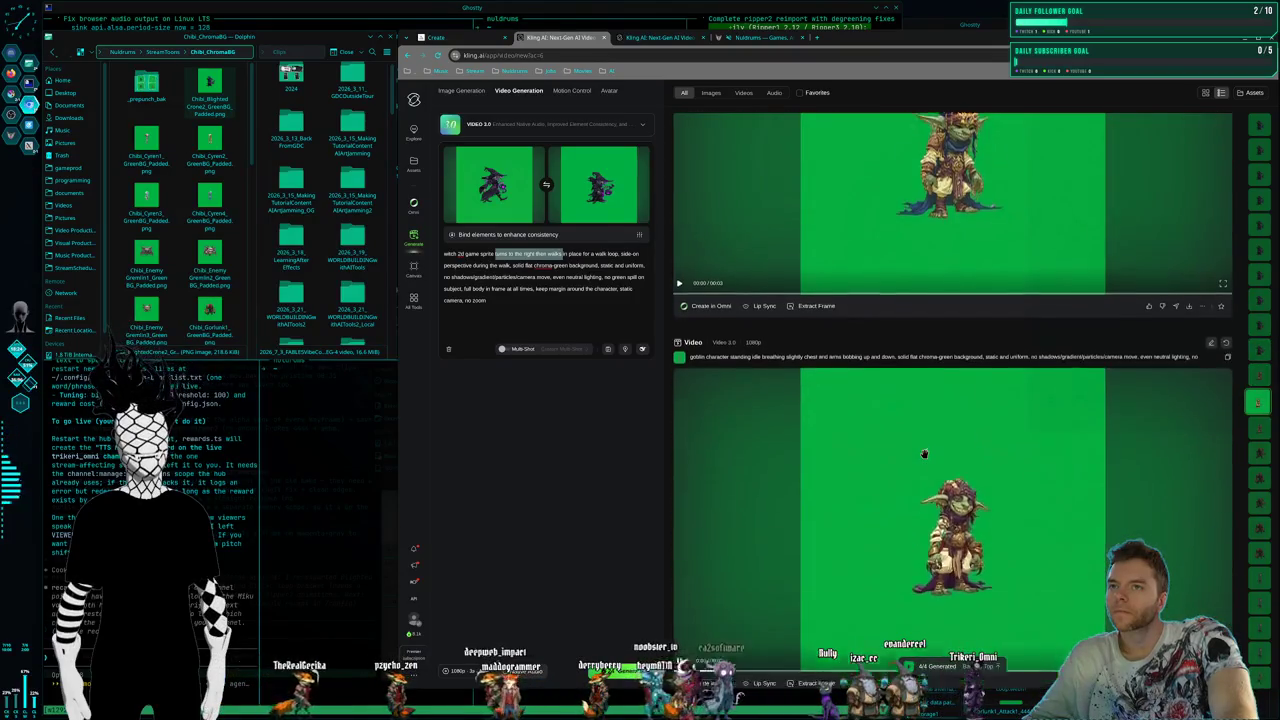
{"action": "scroll", "coordinate": [924, 456], "scroll_direction": "down", "scroll_amount": 3}
{"action": "scroll", "coordinate": [924, 458], "scroll_direction": "down", "scroll_amount": 3}
{"action": "scroll", "coordinate": [924, 460], "scroll_direction": "down", "scroll_amount": 3}
{"action": "scroll", "coordinate": [924, 460], "scroll_direction": "up", "scroll_amount": 2}
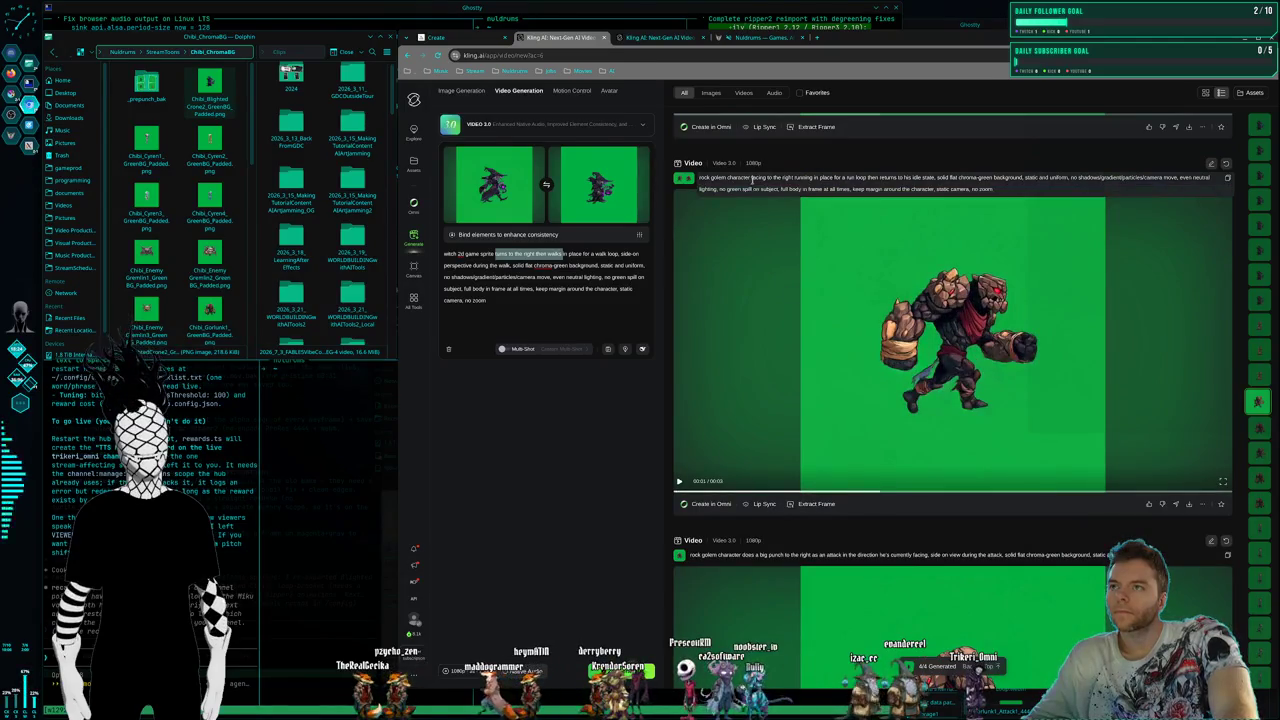
{"action": "left_click_drag", "start_coordinate": [752, 178], "coordinate": [939, 178]}
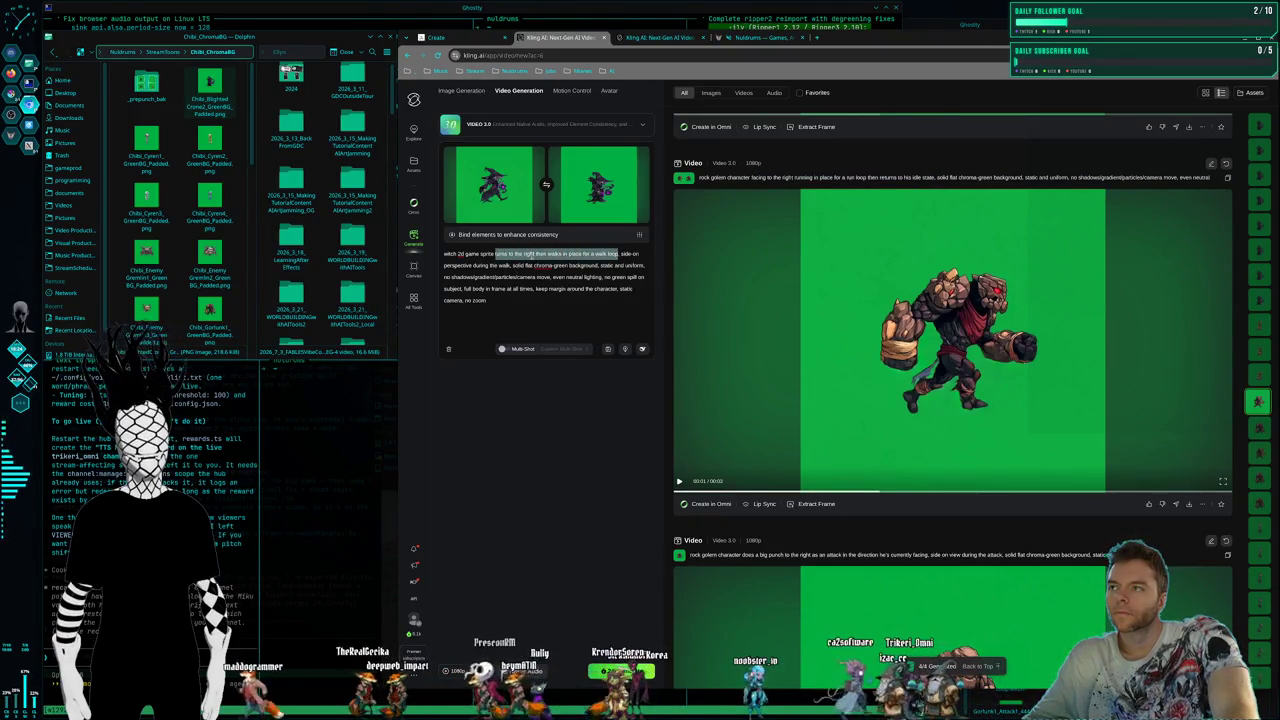
{"action": "key", "text": "ctrl+v"}
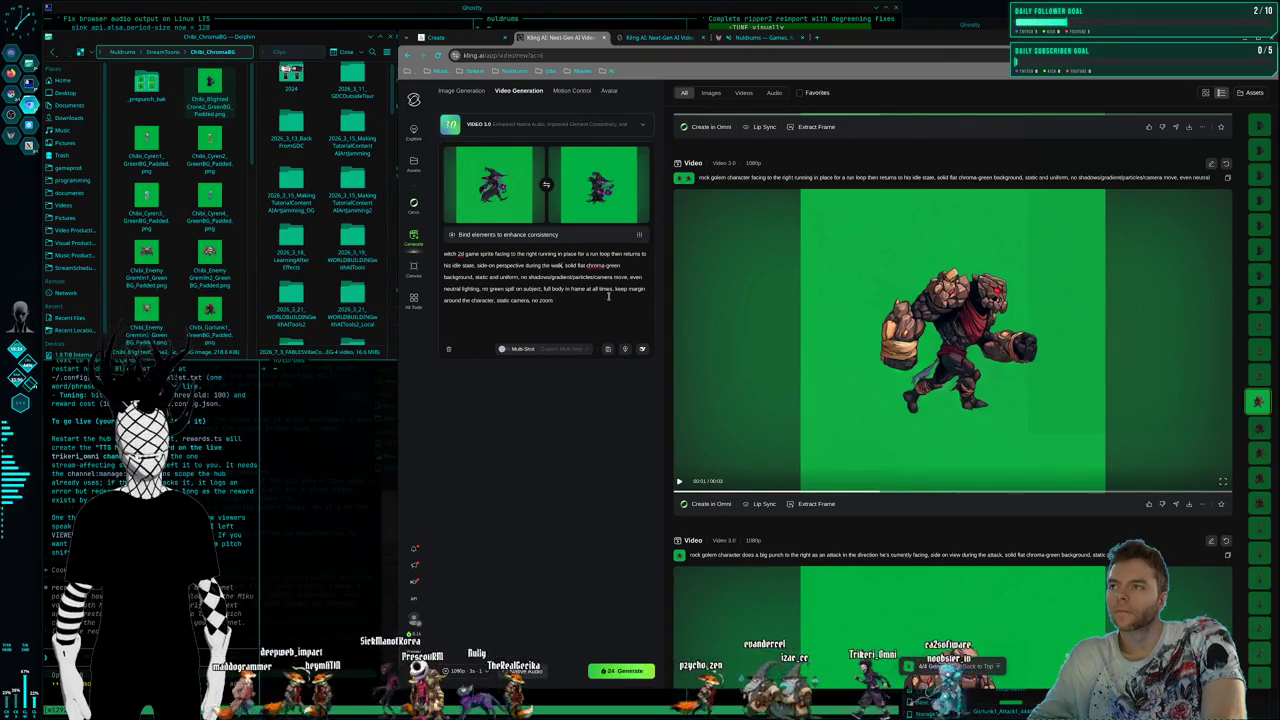
{"action": "key", "text": "BackSpace"}
{"action": "key", "text": "BackSpace"}
{"action": "key", "text": "BackSpace"}
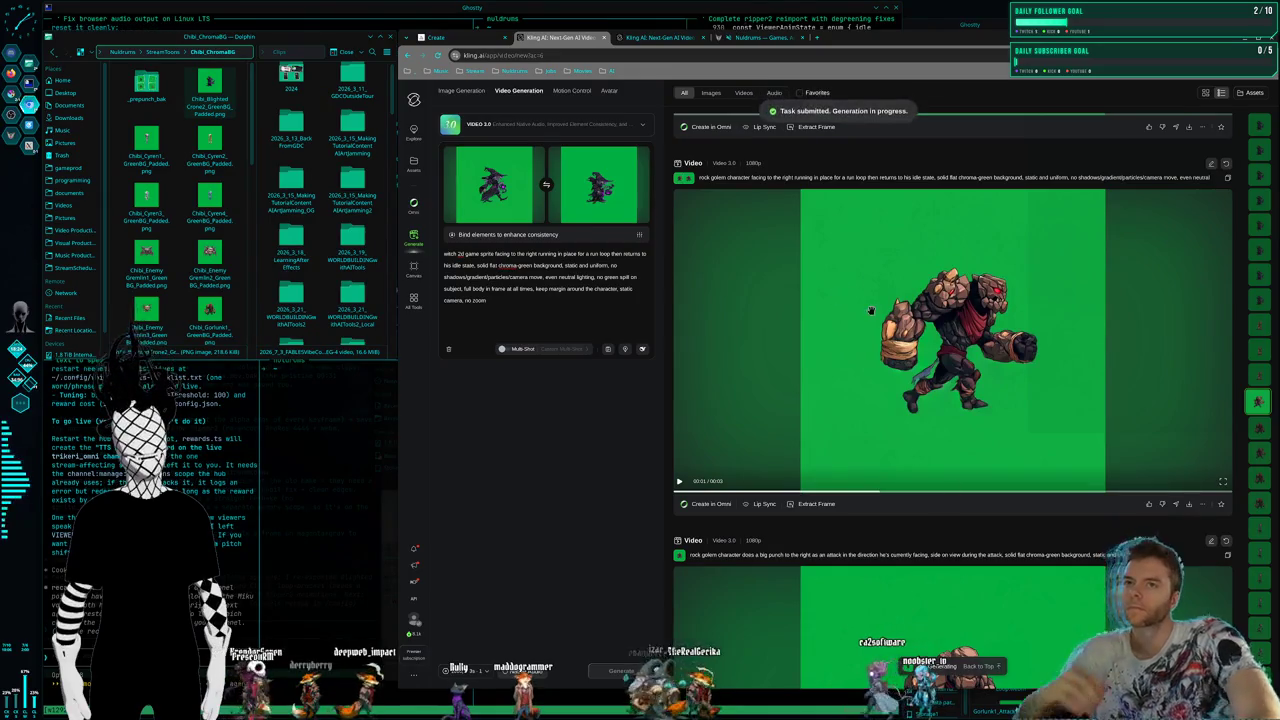
{"action": "scroll", "coordinate": [928, 371], "scroll_direction": "down", "scroll_amount": 5}
Scroll the results feed to review the witch attack and death clips
{"action": "scroll", "coordinate": [928, 371], "scroll_direction": "up", "scroll_amount": 2}
{"action": "scroll", "coordinate": [940, 370], "scroll_direction": "up", "scroll_amount": 2}
{"action": "scroll", "coordinate": [950, 368], "scroll_direction": "up", "scroll_amount": 2}
{"action": "scroll", "coordinate": [956, 377], "scroll_direction": "up", "scroll_amount": 2}
{"action": "scroll", "coordinate": [956, 378], "scroll_direction": "down", "scroll_amount": 2}
{"action": "scroll", "coordinate": [953, 400], "scroll_direction": "down", "scroll_amount": 3}
{"action": "scroll", "coordinate": [952, 410], "scroll_direction": "up", "scroll_amount": 1}
{"action": "scroll", "coordinate": [951, 418], "scroll_direction": "down", "scroll_amount": 1}
{"action": "scroll", "coordinate": [958, 425], "scroll_direction": "down", "scroll_amount": 2}
{"action": "scroll", "coordinate": [972, 470], "scroll_direction": "up", "scroll_amount": 2}
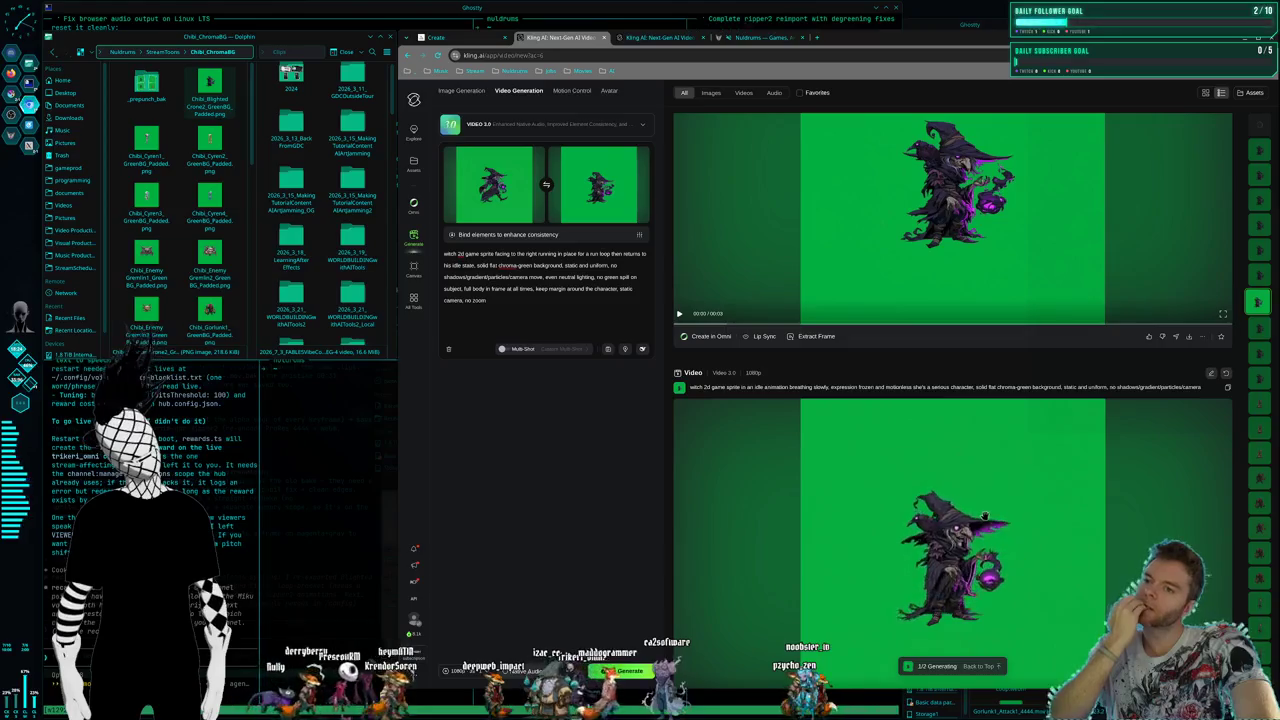
{"action": "scroll", "coordinate": [989, 500], "scroll_direction": "down", "scroll_amount": 1}
{"action": "scroll", "coordinate": [993, 484], "scroll_direction": "up", "scroll_amount": 1}
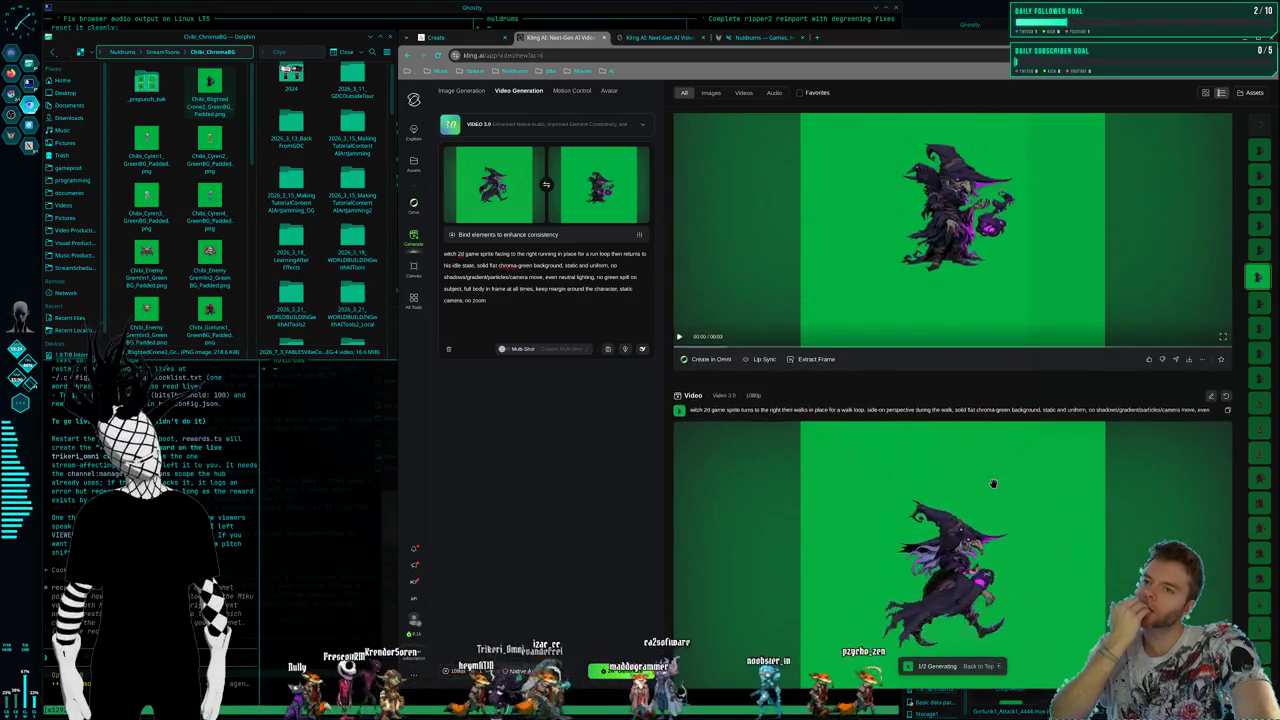
{"action": "scroll", "coordinate": [993, 484], "scroll_direction": "down", "scroll_amount": 2}
{"action": "scroll", "coordinate": [950, 400], "scroll_direction": "up", "scroll_amount": 4}
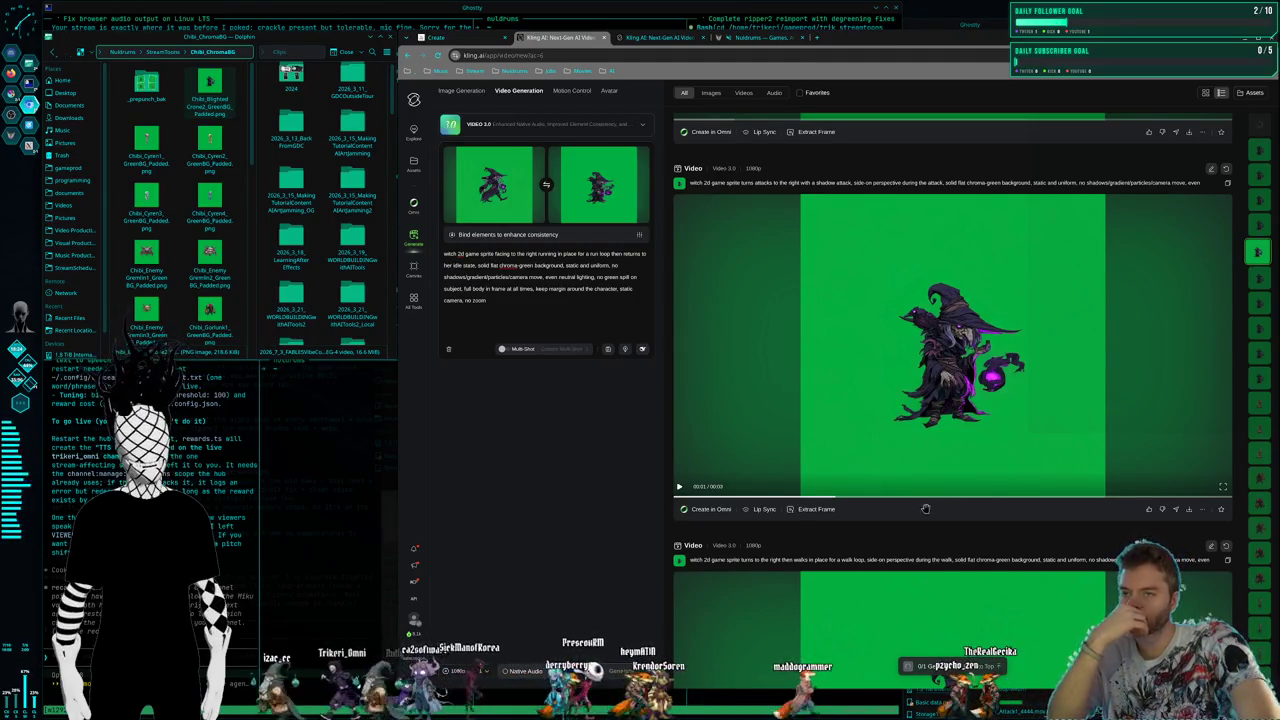
{"action": "scroll", "coordinate": [926, 508], "scroll_direction": "up", "scroll_amount": 3}
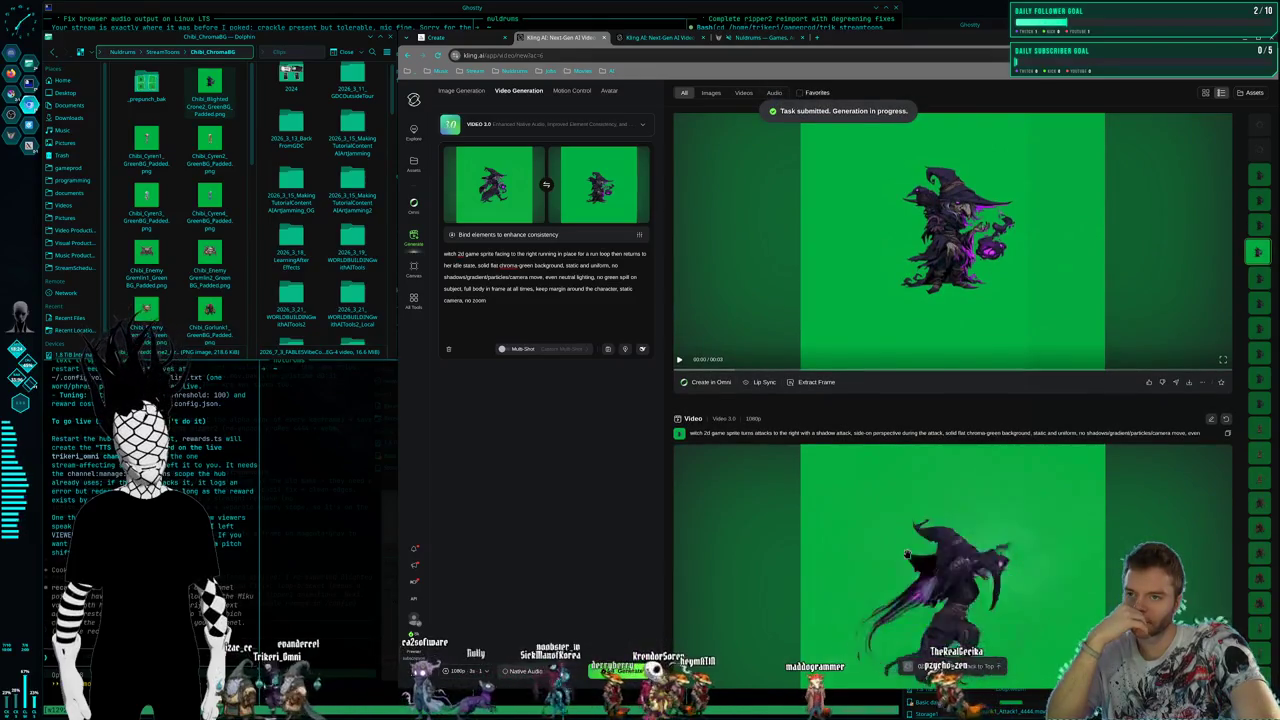
{"action": "scroll", "coordinate": [908, 555], "scroll_direction": "down", "scroll_amount": 1}
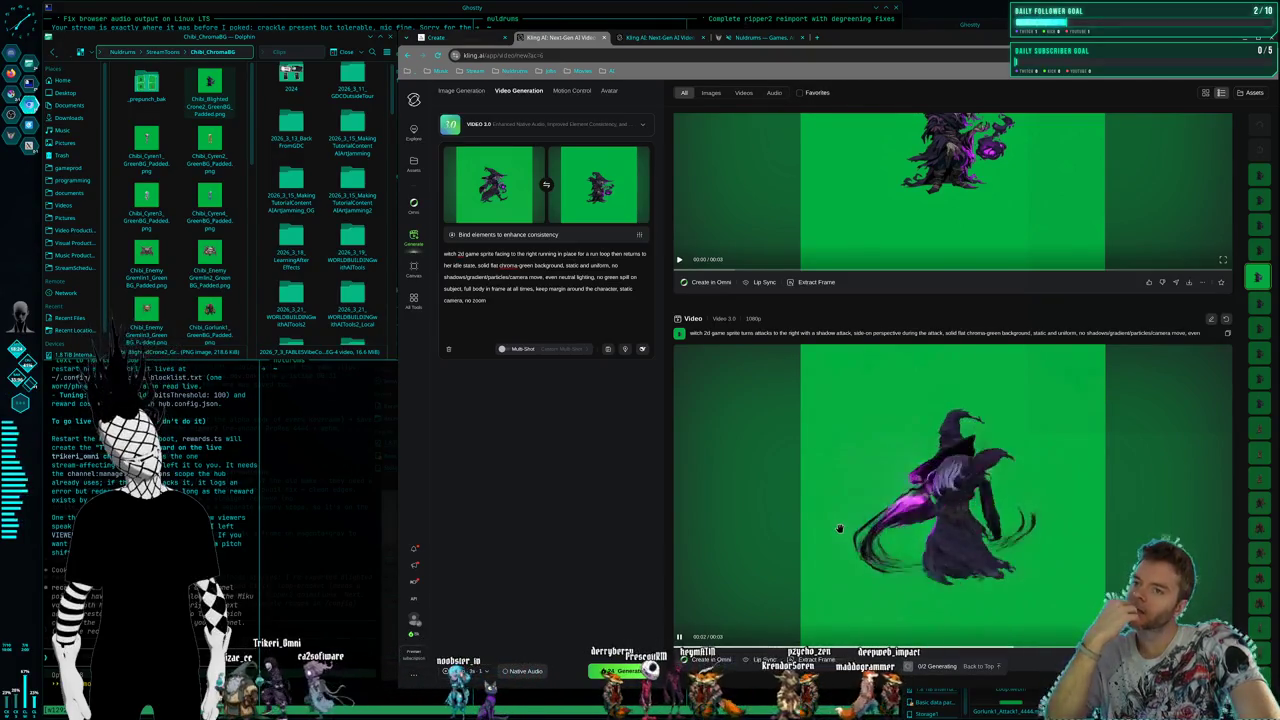
{"action": "scroll", "coordinate": [839, 528], "scroll_direction": "up", "scroll_amount": 2}
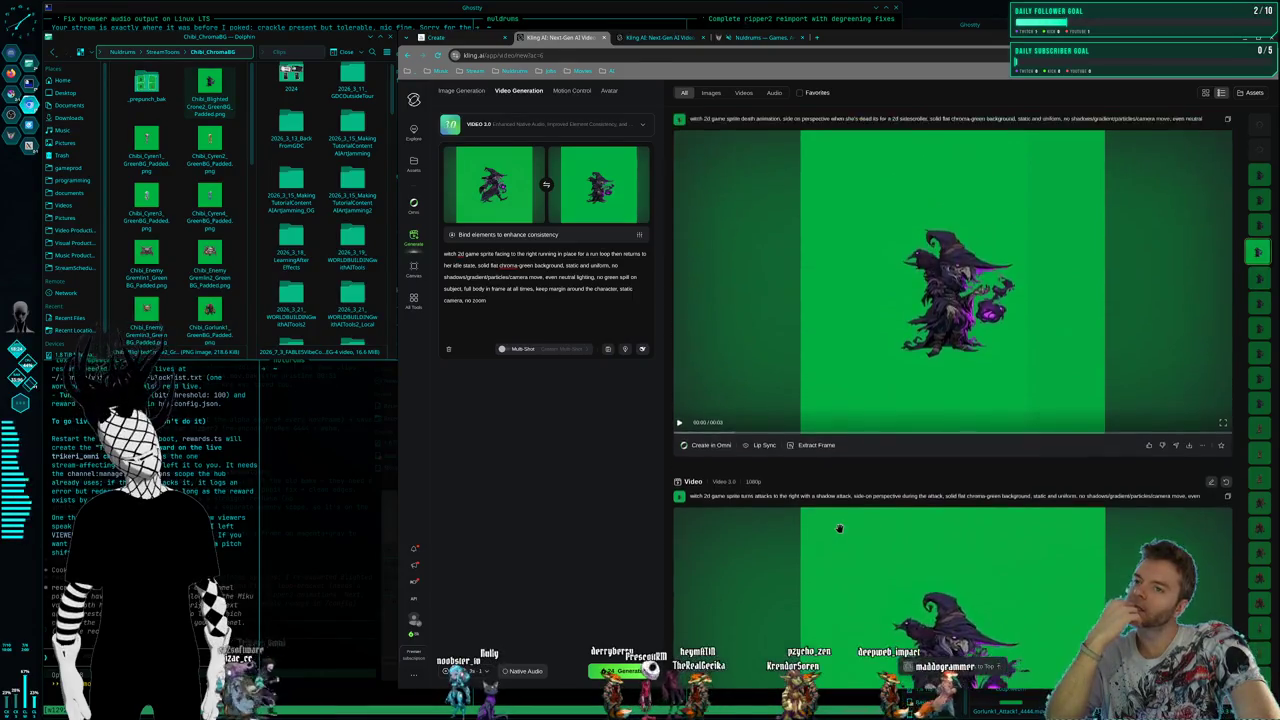
{"action": "scroll", "coordinate": [839, 528], "scroll_direction": "up", "scroll_amount": 2}
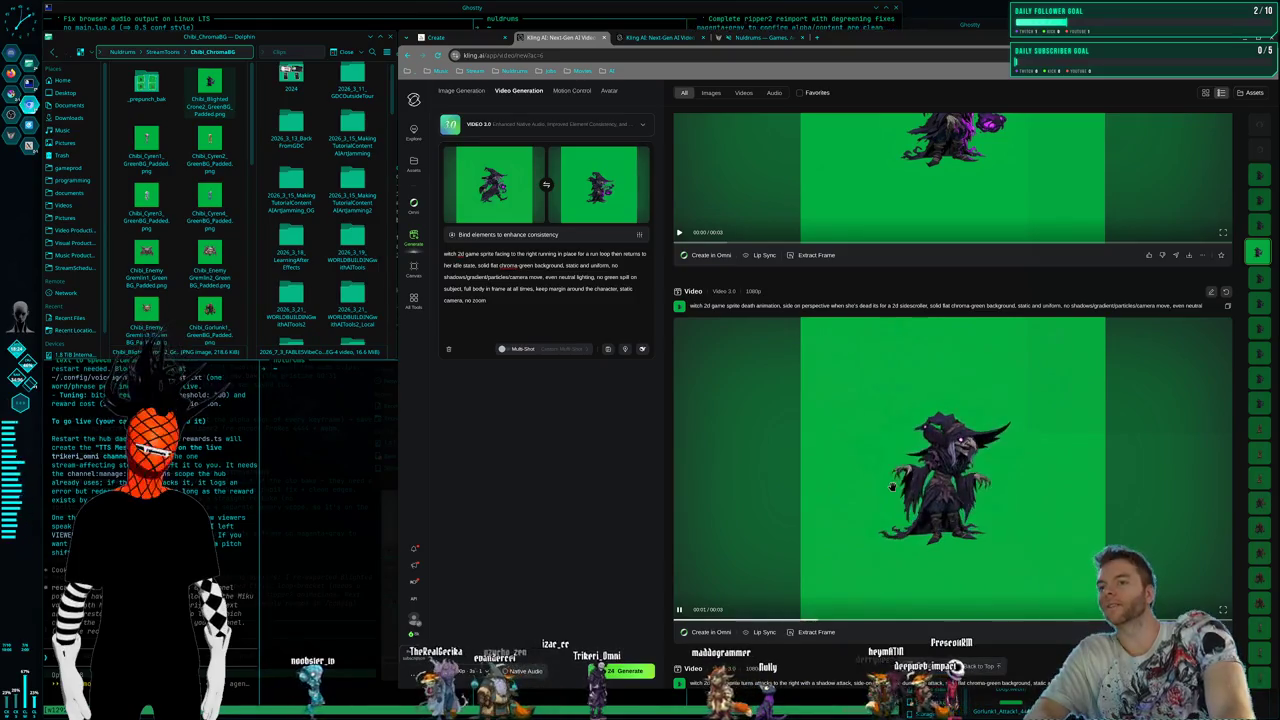
{"action": "scroll", "coordinate": [892, 487], "scroll_direction": "down", "scroll_amount": 2}
{"action": "scroll", "coordinate": [885, 488], "scroll_direction": "up", "scroll_amount": 1}
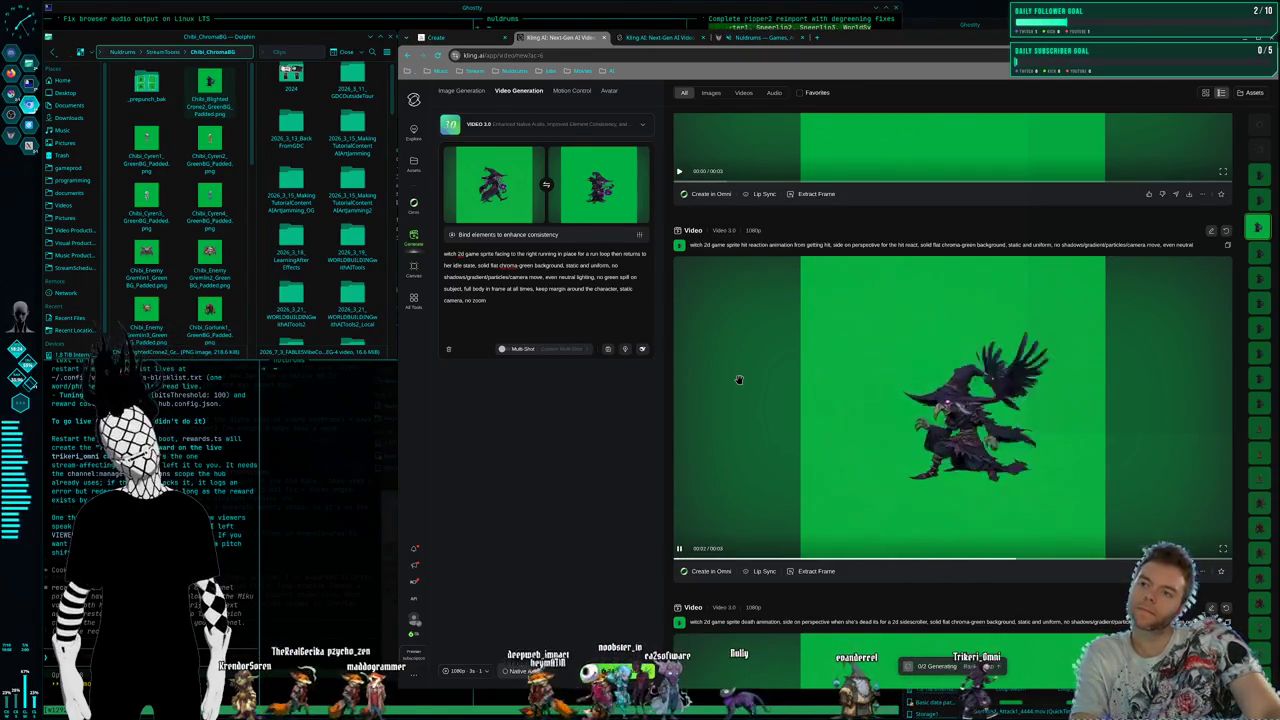
{"action": "scroll", "coordinate": [909, 472], "scroll_direction": "up", "scroll_amount": 3}
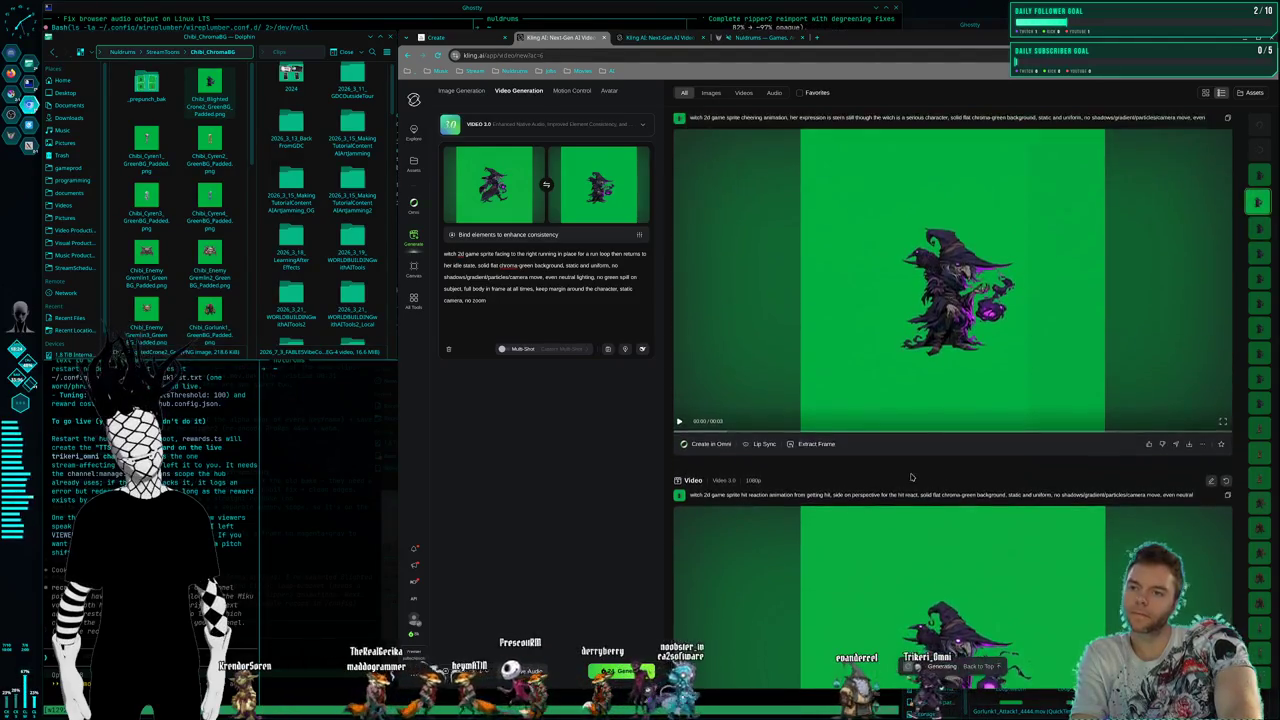
{"action": "scroll", "coordinate": [948, 438], "scroll_direction": "up", "scroll_amount": 1}
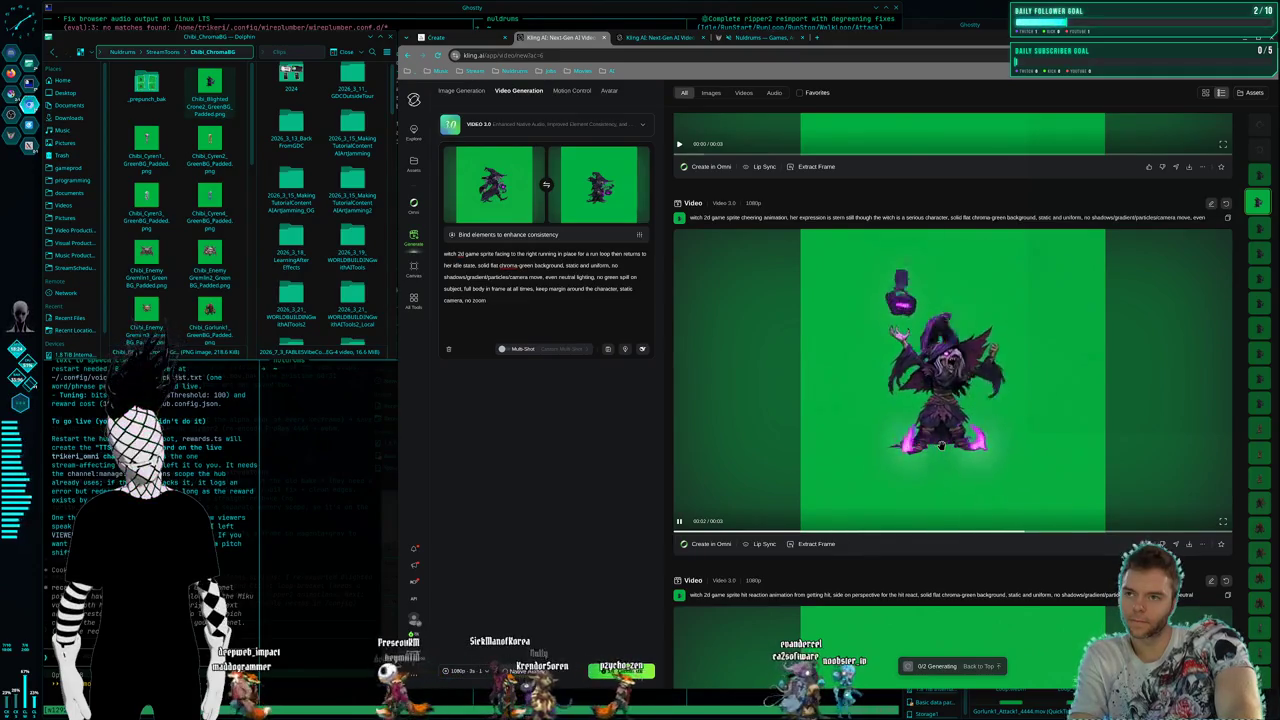
{"action": "scroll", "coordinate": [941, 445], "scroll_direction": "up", "scroll_amount": 2}
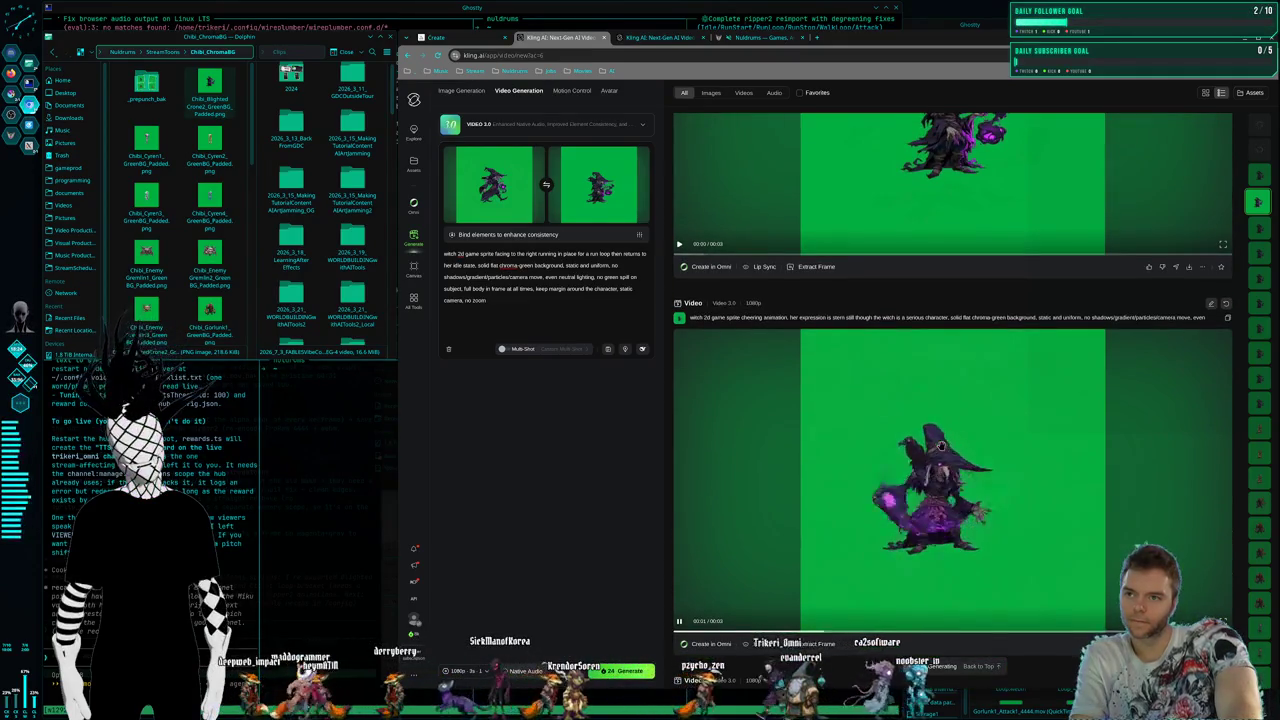
{"action": "scroll", "coordinate": [941, 445], "scroll_direction": "up", "scroll_amount": 1}
{"action": "scroll", "coordinate": [941, 445], "scroll_direction": "up", "scroll_amount": 2}
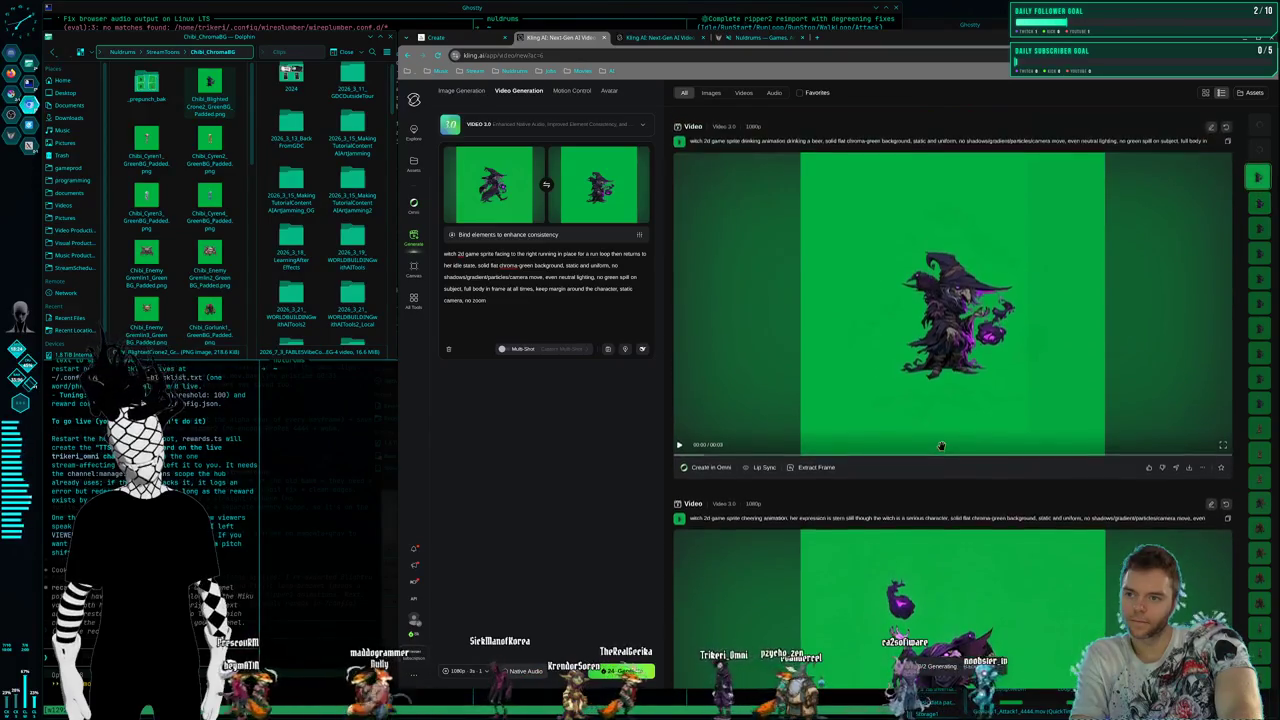
Review the two finished run-in-place clips, then copy the witch hit-reaction clip's prompt
{"action": "scroll", "coordinate": [941, 445], "scroll_direction": "up", "scroll_amount": 2}
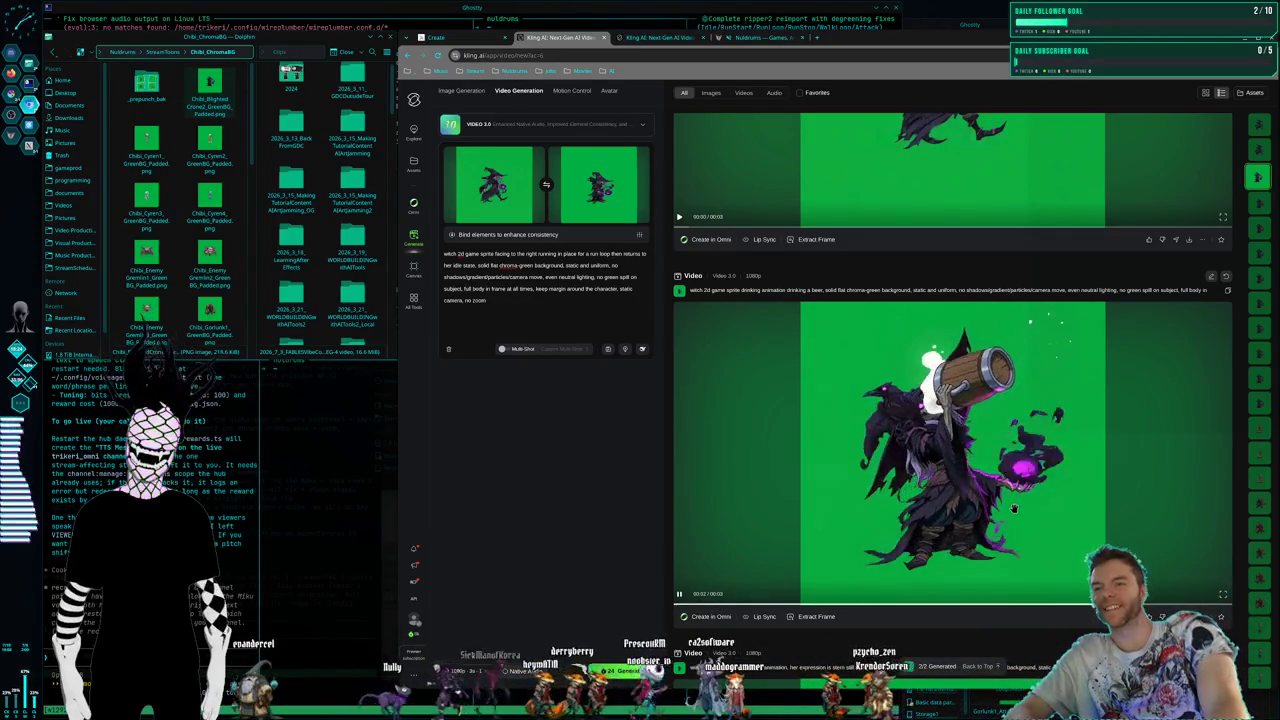
{"action": "scroll", "coordinate": [1013, 508], "scroll_direction": "up", "scroll_amount": 5}
{"action": "scroll", "coordinate": [1001, 483], "scroll_direction": "down", "scroll_amount": 1}
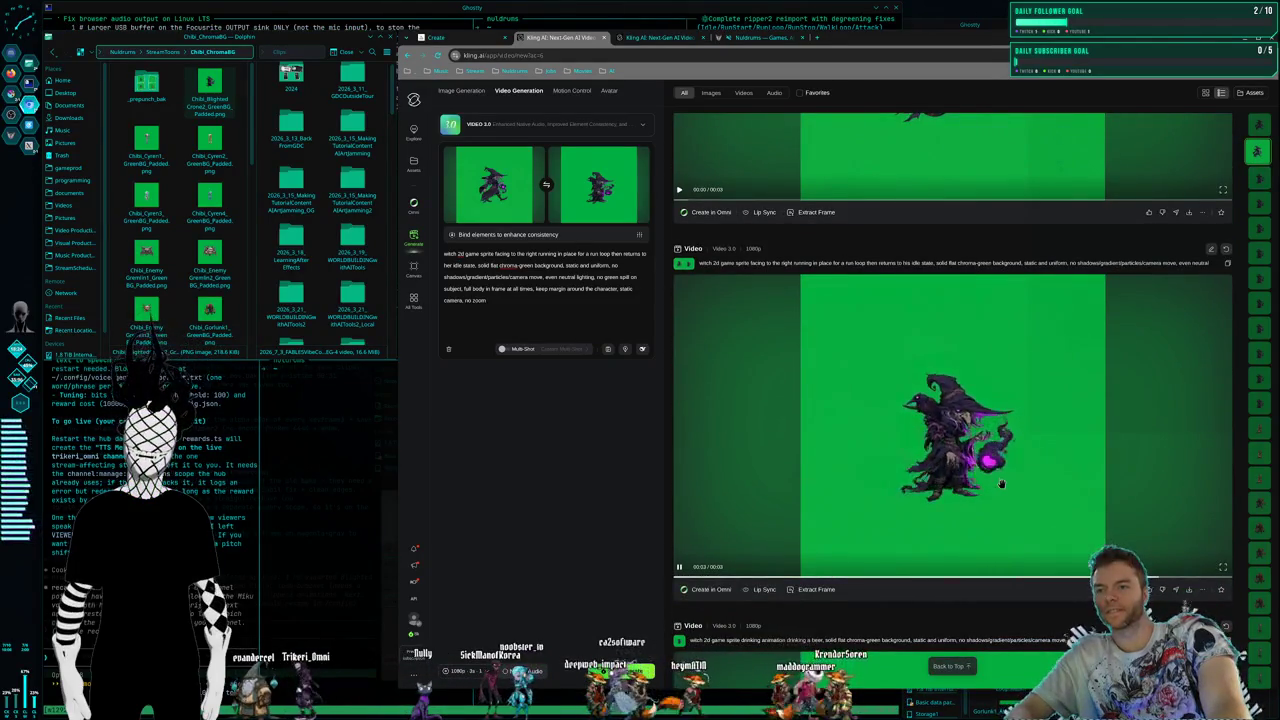
{"action": "scroll", "coordinate": [1001, 484], "scroll_direction": "up", "scroll_amount": 2}
{"action": "scroll", "coordinate": [1002, 488], "scroll_direction": "up", "scroll_amount": 1}
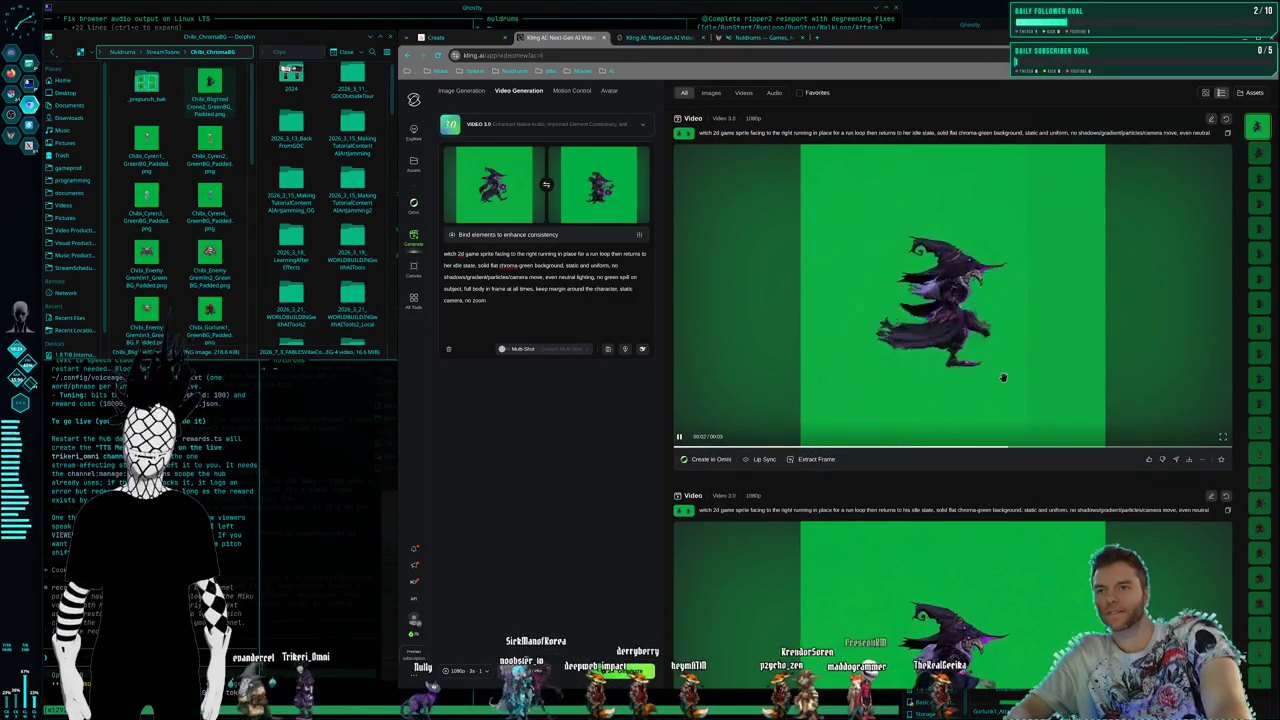
{"action": "scroll", "coordinate": [1003, 379], "scroll_direction": "down", "scroll_amount": 2}
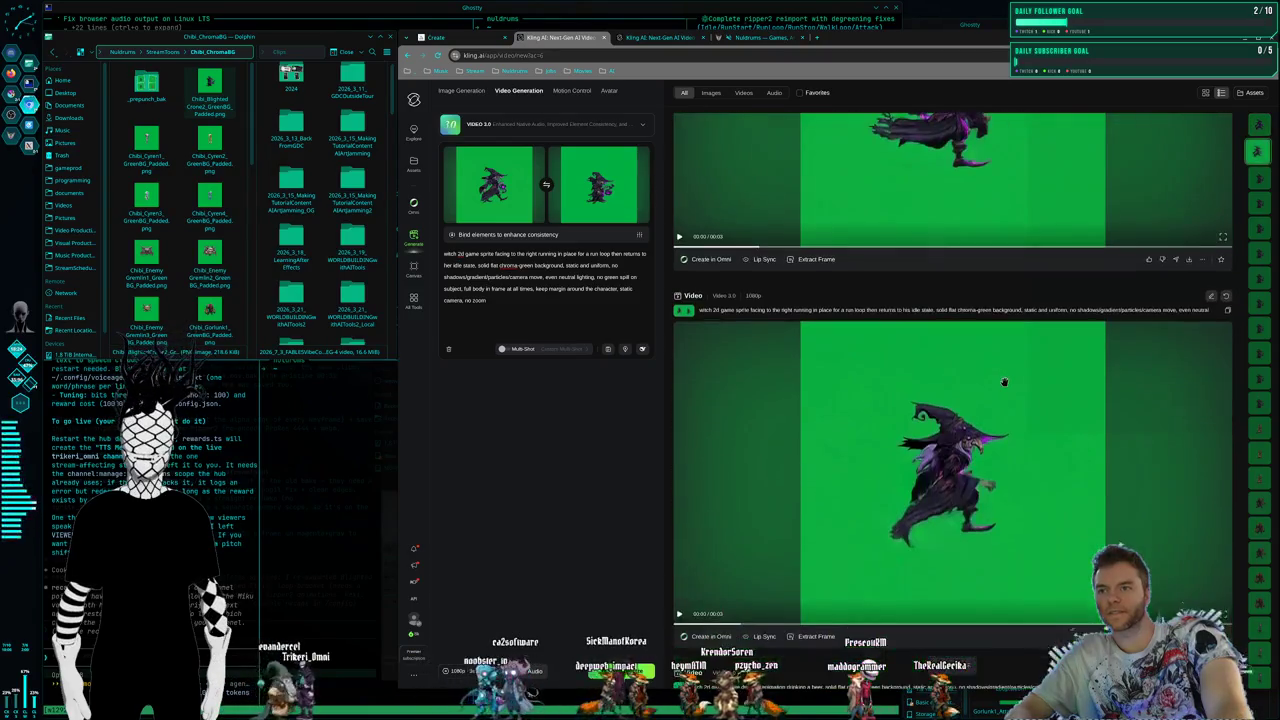
{"action": "scroll", "coordinate": [1005, 385], "scroll_direction": "up", "scroll_amount": 2}
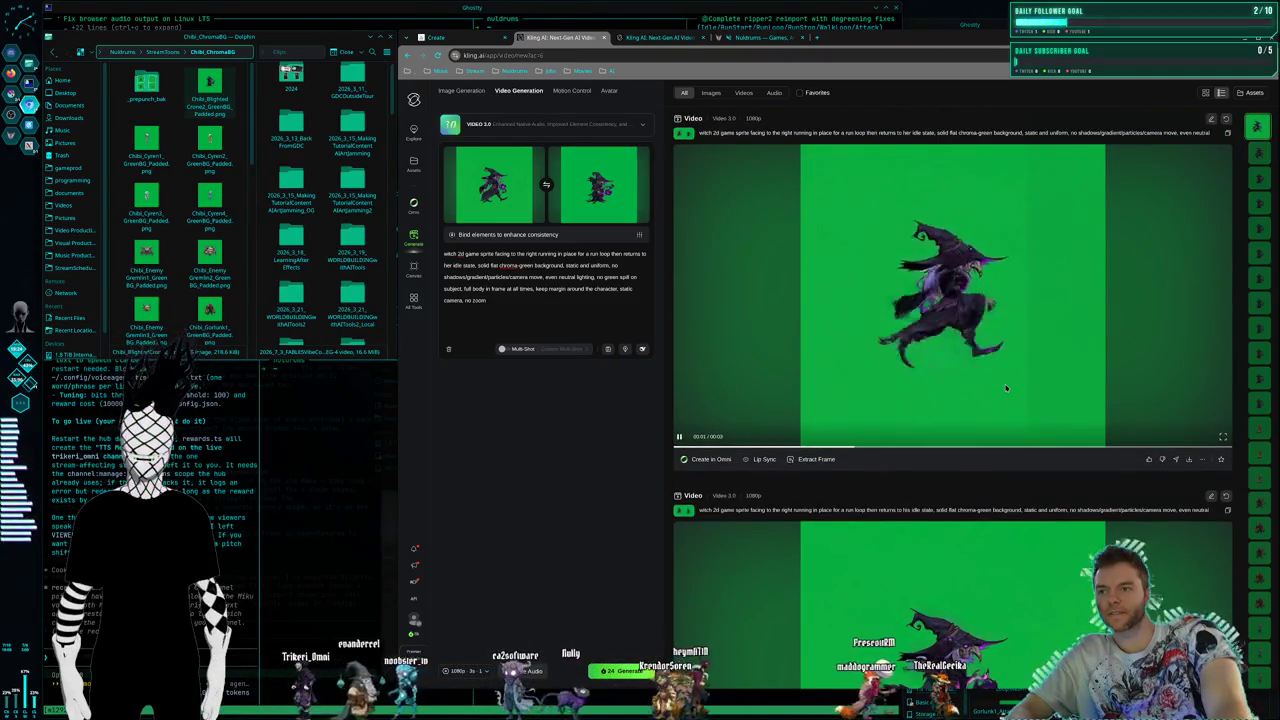
{"action": "scroll", "coordinate": [995, 391], "scroll_direction": "down", "scroll_amount": 8}
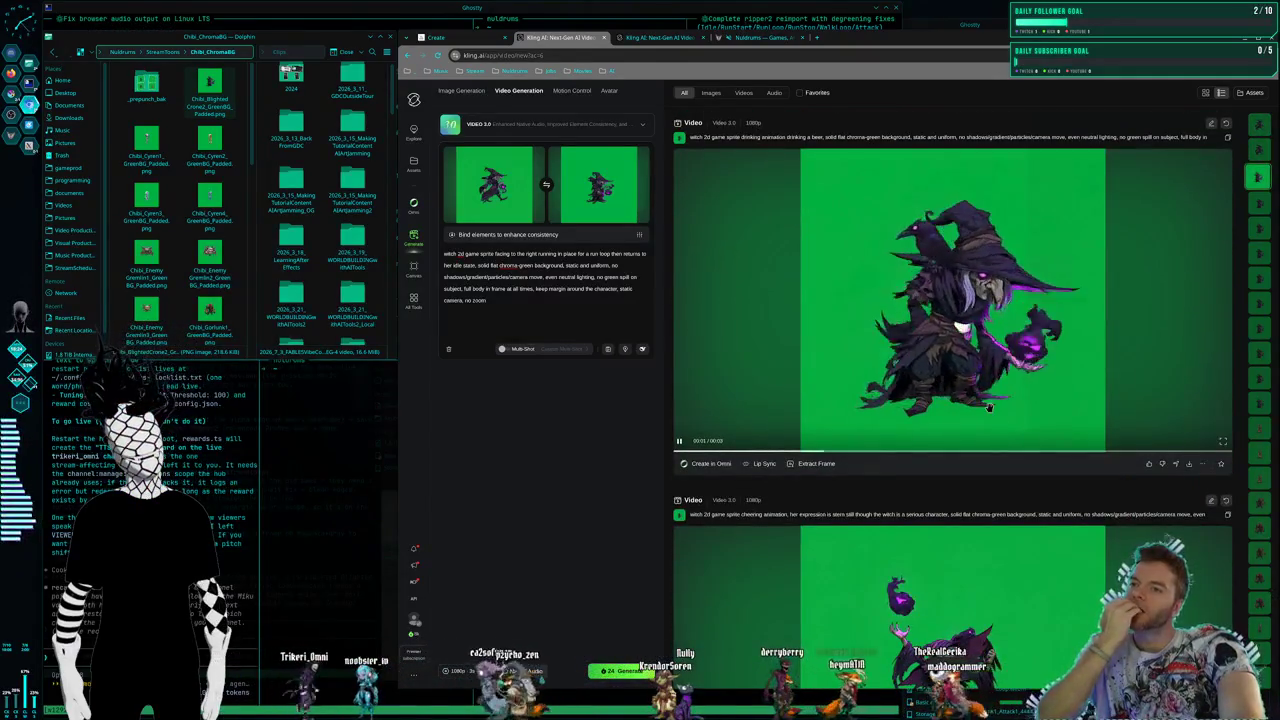
{"action": "scroll", "coordinate": [988, 407], "scroll_direction": "down", "scroll_amount": 3}
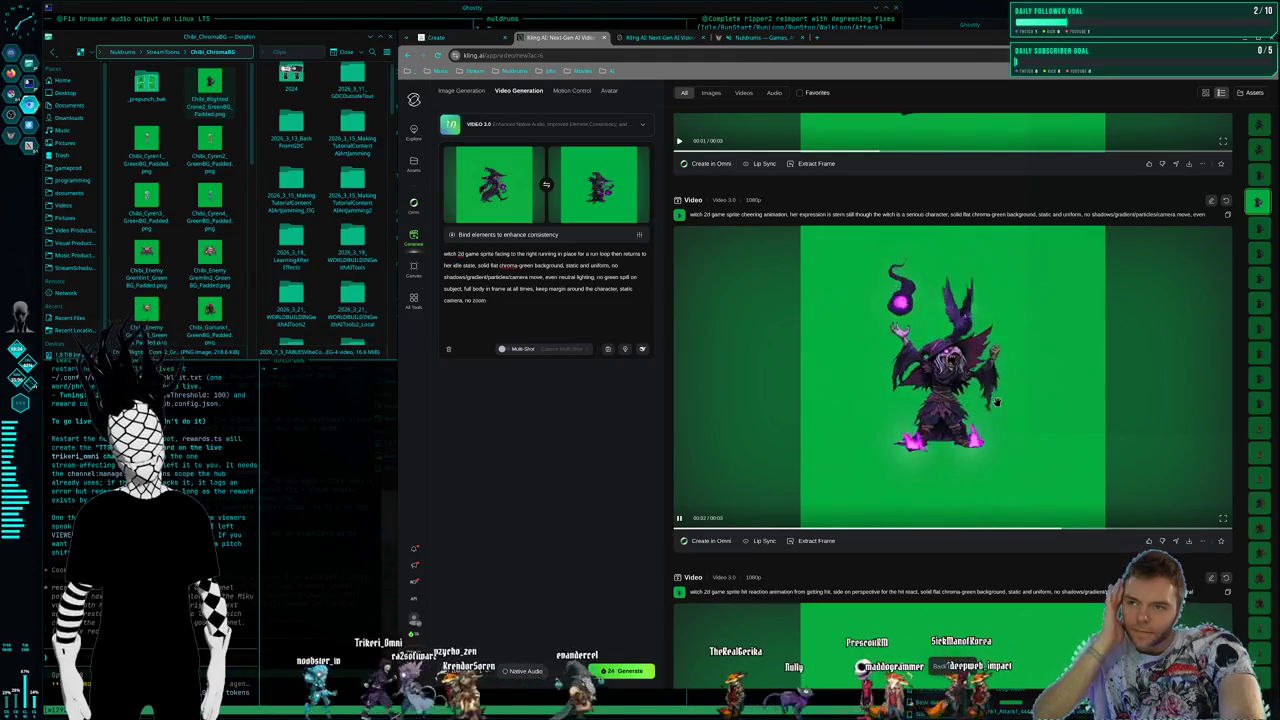
{"action": "scroll", "coordinate": [997, 402], "scroll_direction": "down", "scroll_amount": 4}
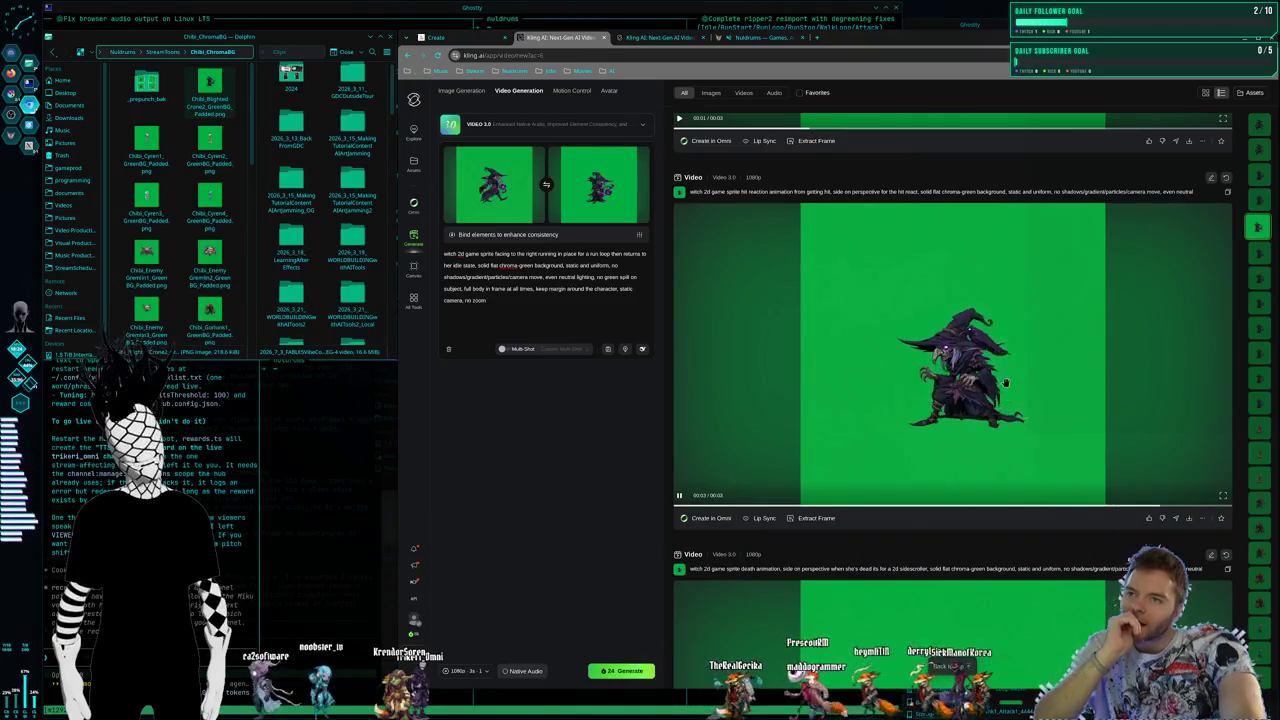
{"action": "left_click", "coordinate": [1227, 192]}
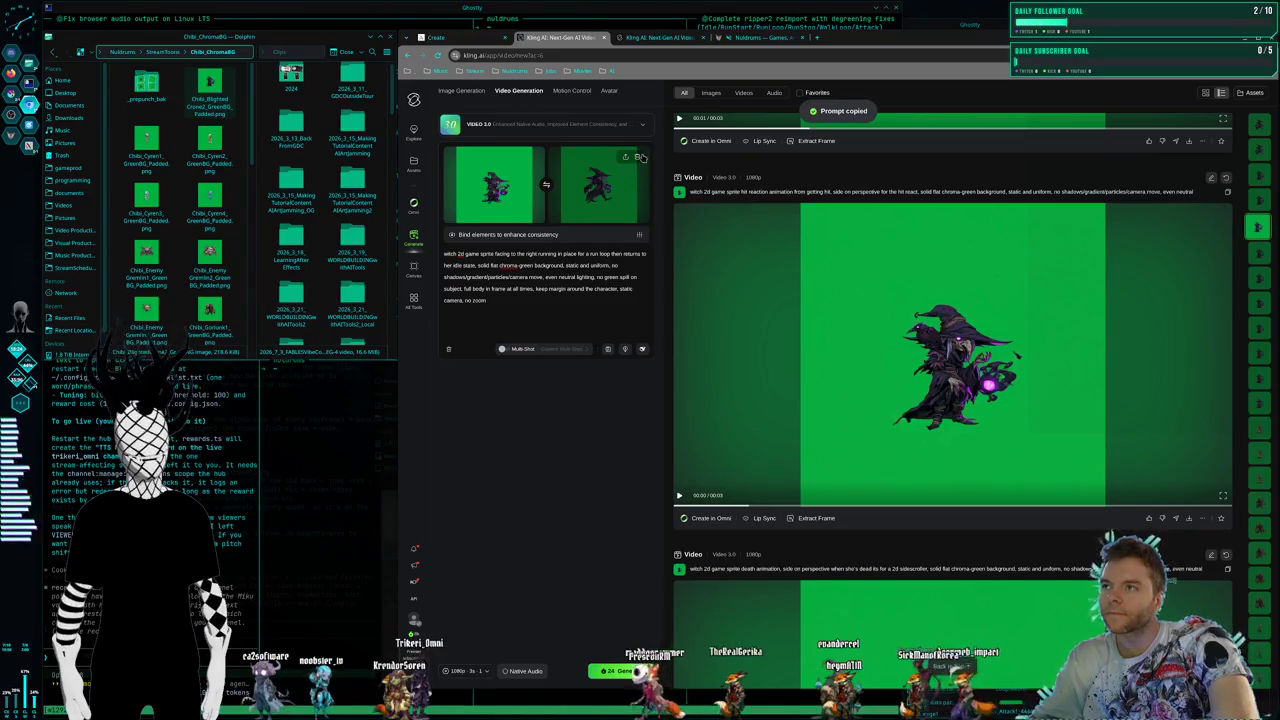
Remove the end frame and replace the prompt with the hit-reaction prompt, adding that she faces the same direction
{"action": "left_click", "coordinate": [639, 157]}
{"action": "left_click_drag", "start_coordinate": [491, 305], "coordinate": [390, 219]}
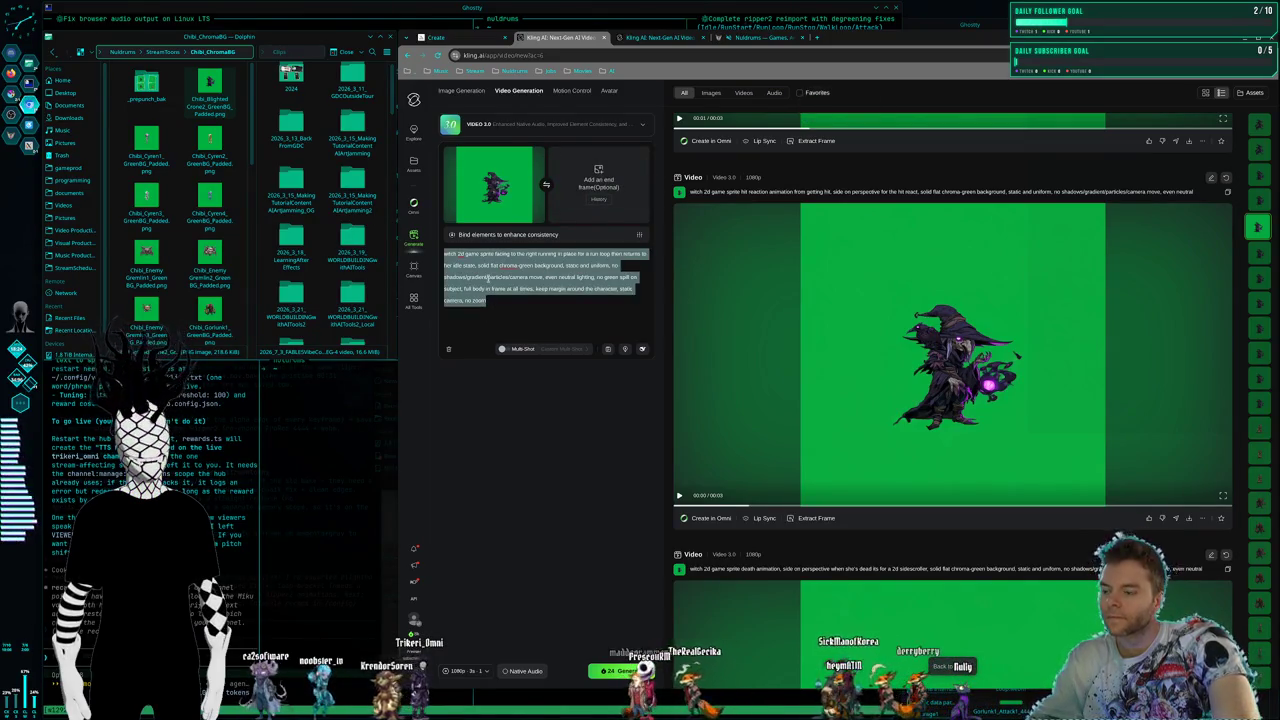
{"action": "key", "text": "ctrl+v"}
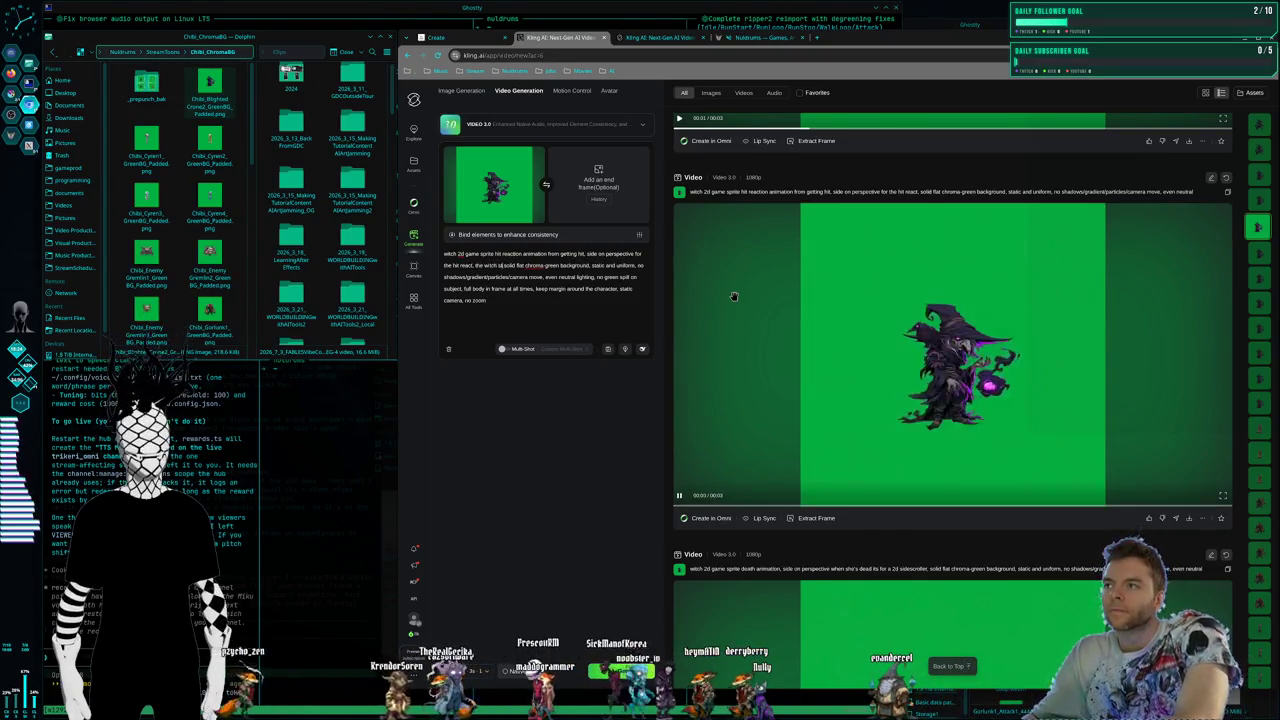
{"action": "type", "text": "c"}
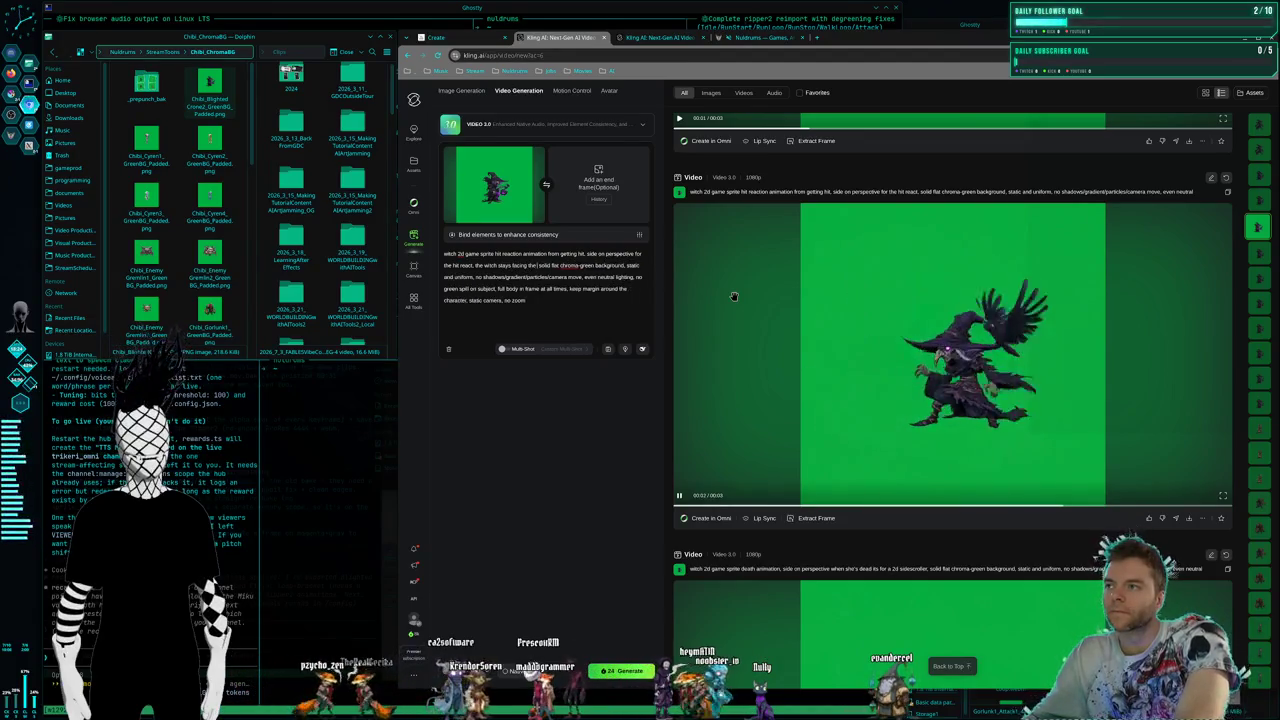
{"action": "type", "text": "ing the same direction the whole time,"}
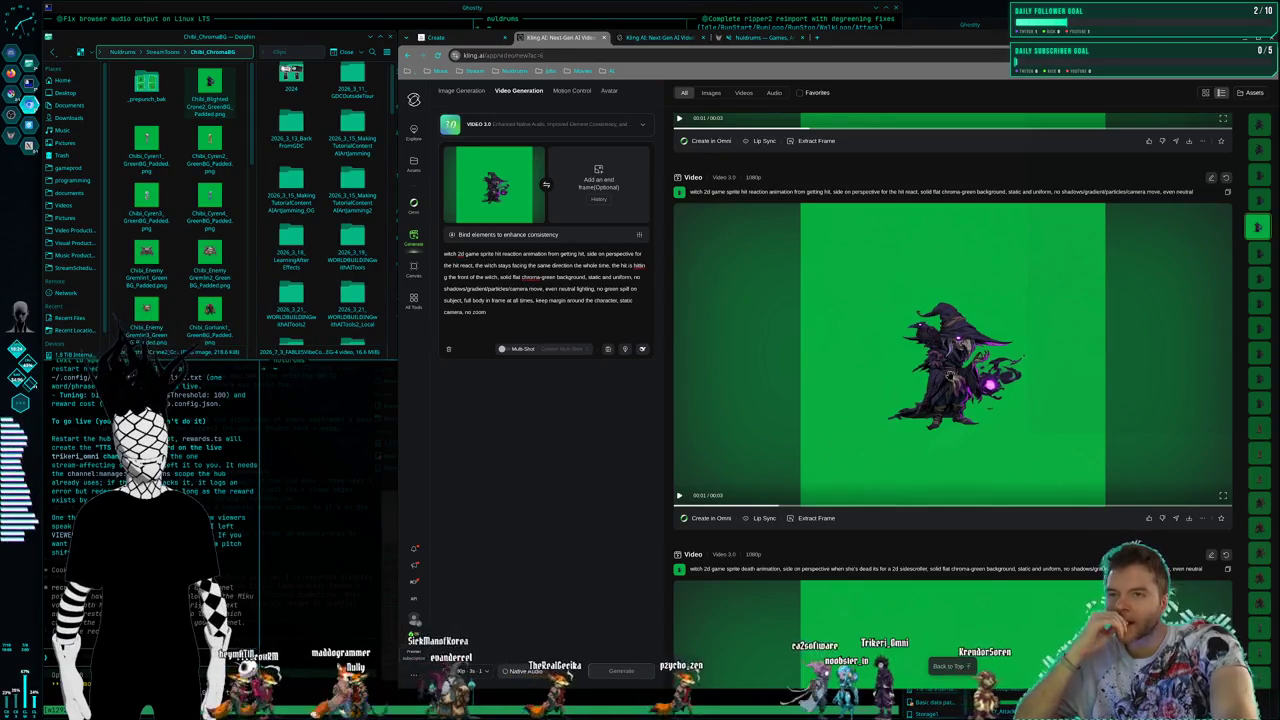
{"action": "scroll", "coordinate": [910, 332], "scroll_direction": "down", "scroll_amount": 5}
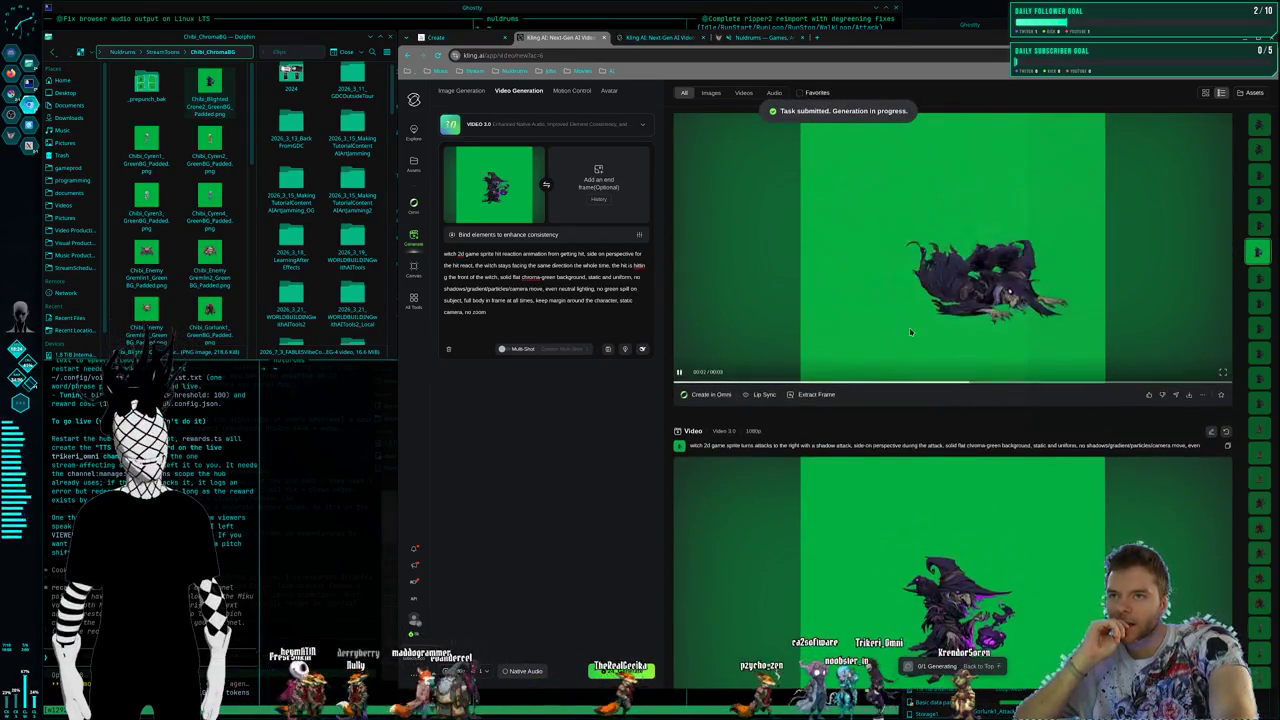
Replace the prompt with the shadow-attack prompt, adding that she stays the same size and height, with a static camera
{"action": "scroll", "coordinate": [910, 332], "scroll_direction": "down", "scroll_amount": 5}
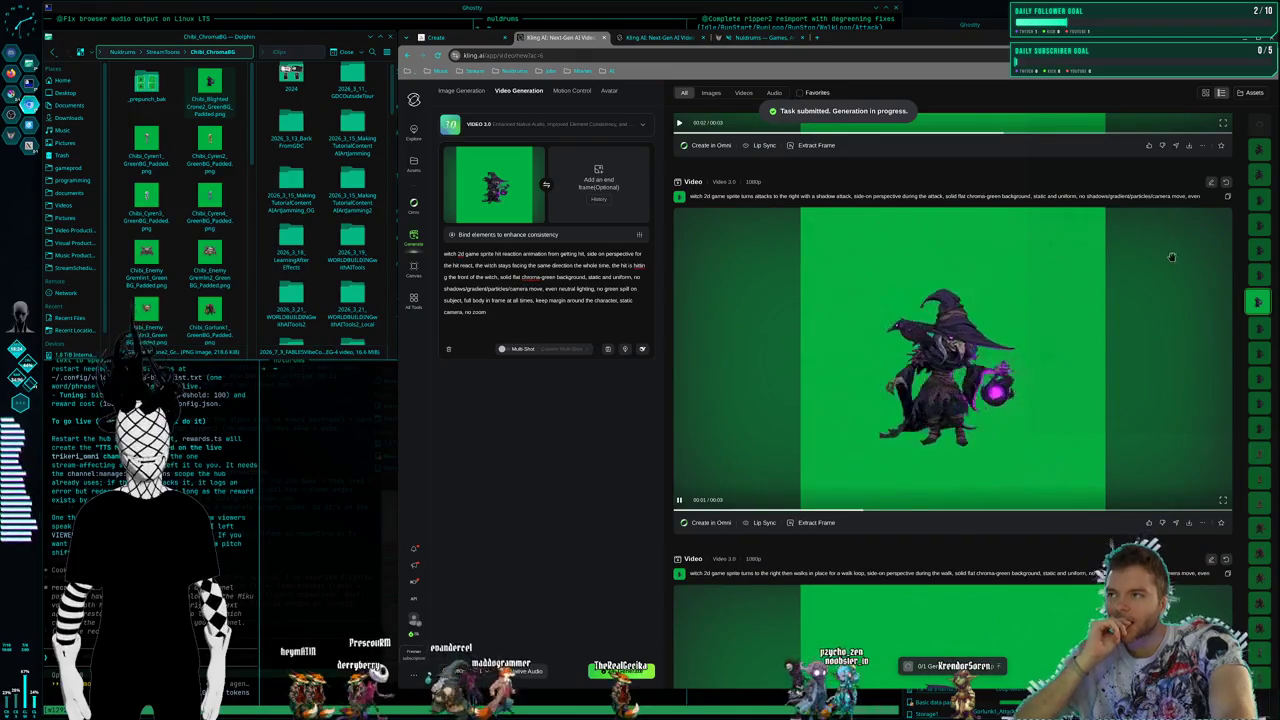
{"action": "left_click", "coordinate": [1227, 196]}
{"action": "key", "text": "ctrl+a"}
{"action": "key", "text": "ctrl+v"}
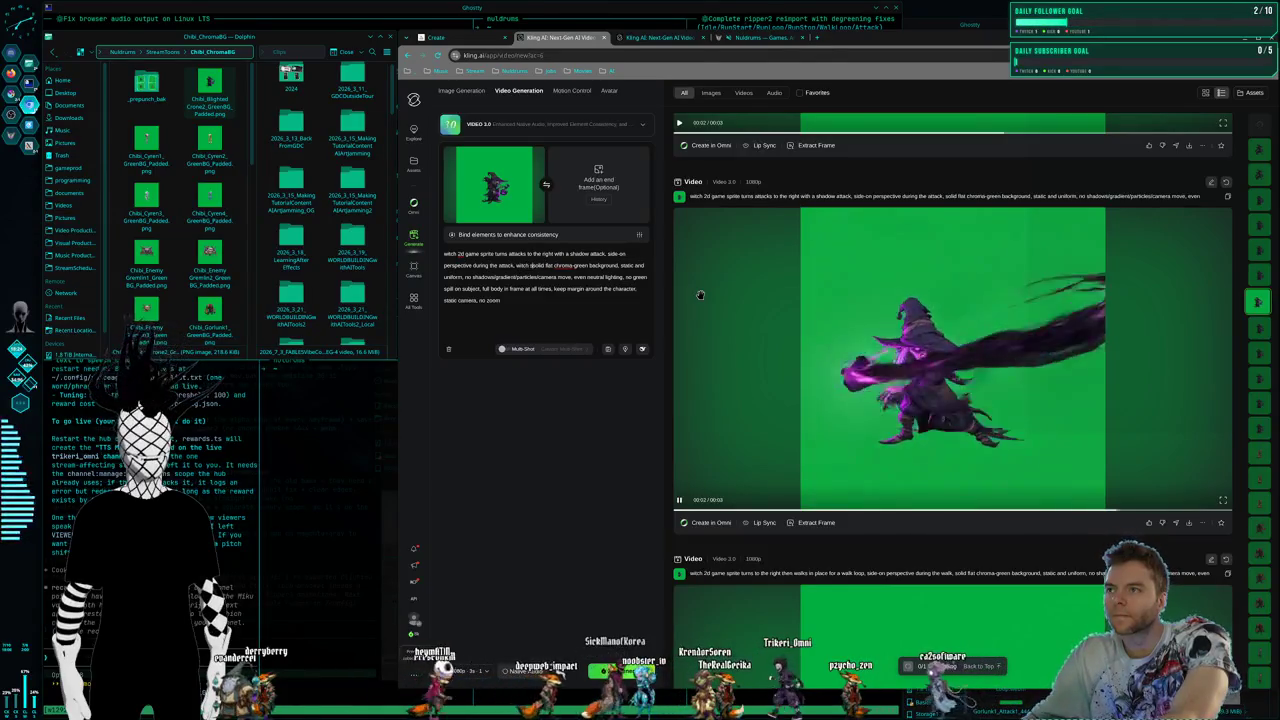
{"action": "type", "text": "stays the same "}
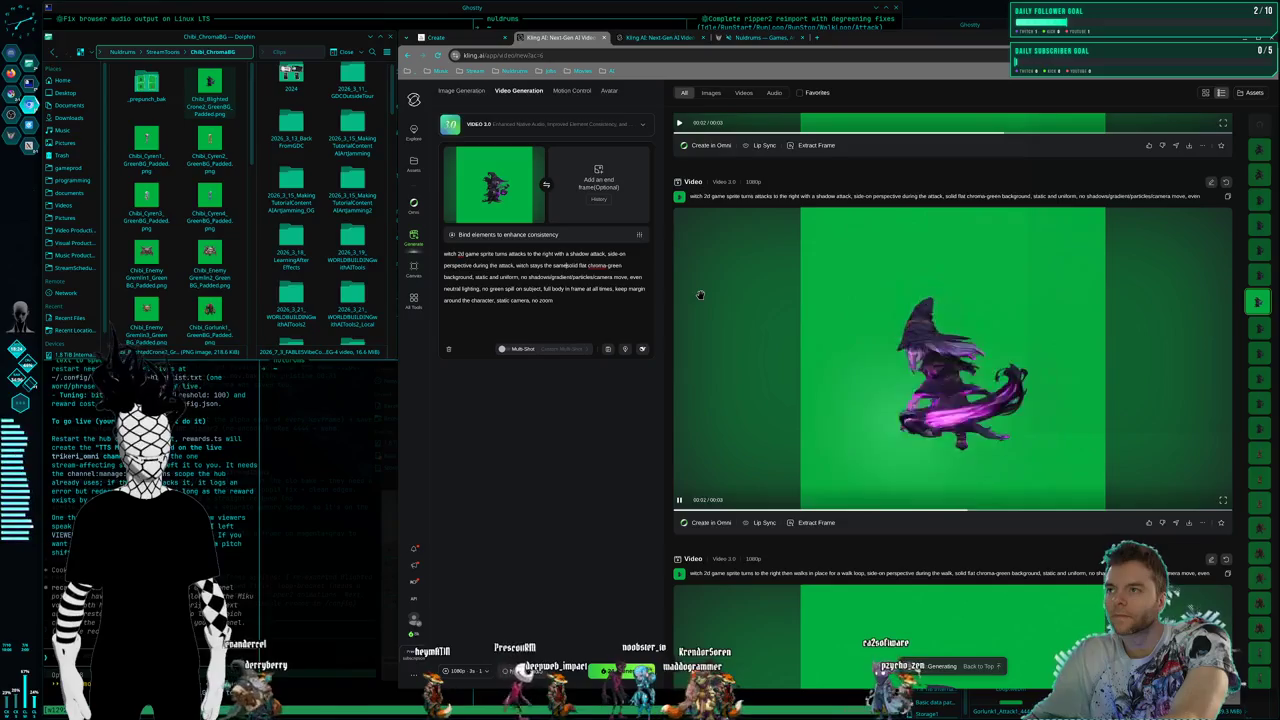
{"action": "type", "text": "size "}
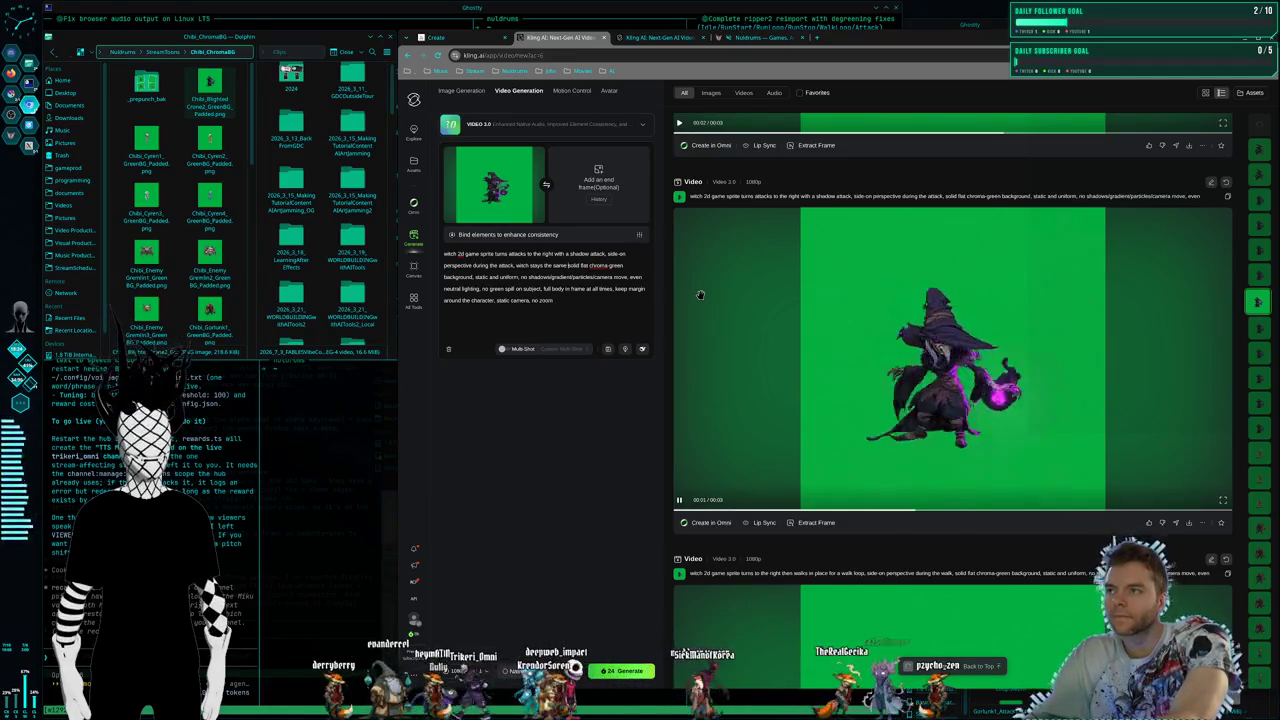
{"action": "type", "text": "height and "}
{"action": "type", "text": " throughout"}
{"action": "type", "text": ","}
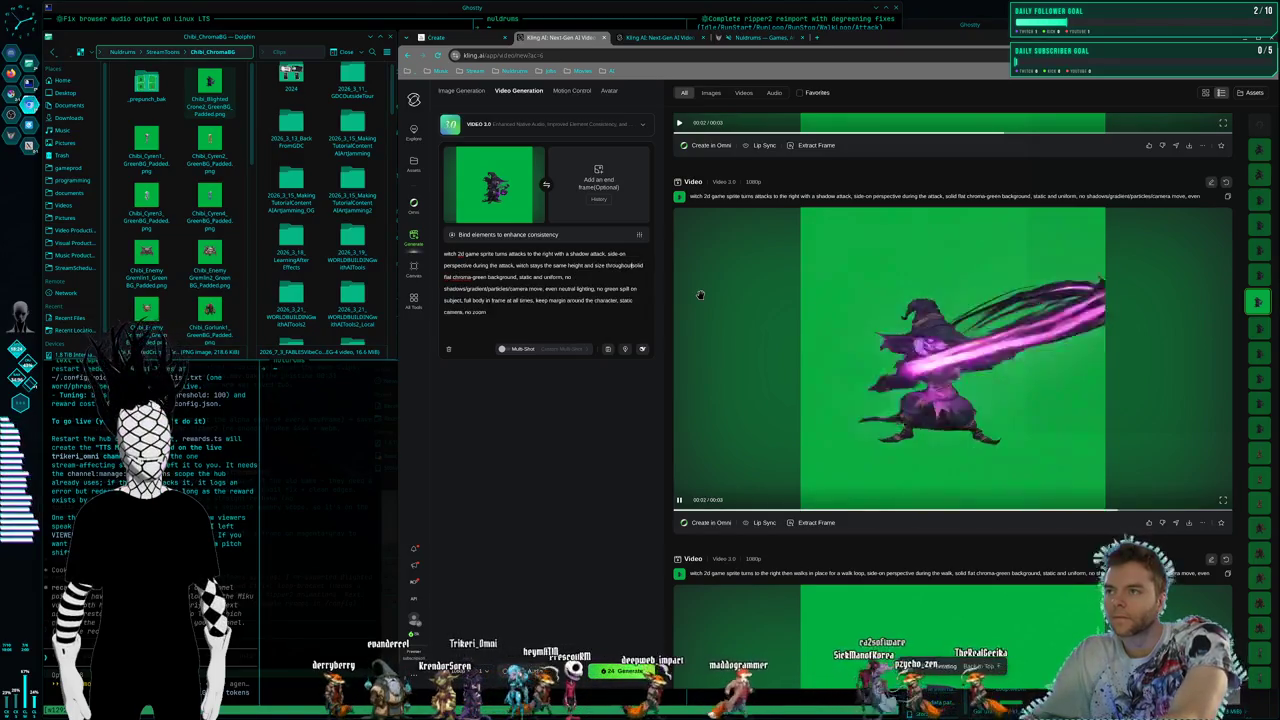
{"action": "type", "text": " static camera,"}
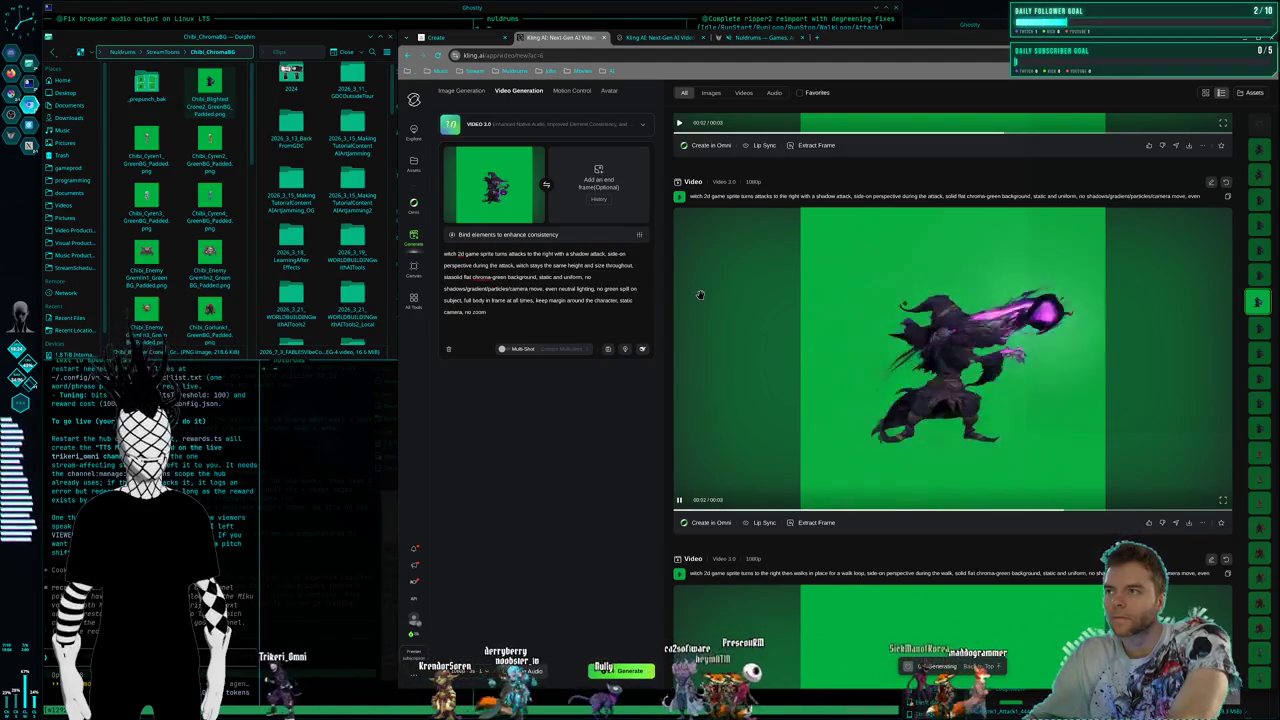
{"action": "key", "text": "BackSpace"}
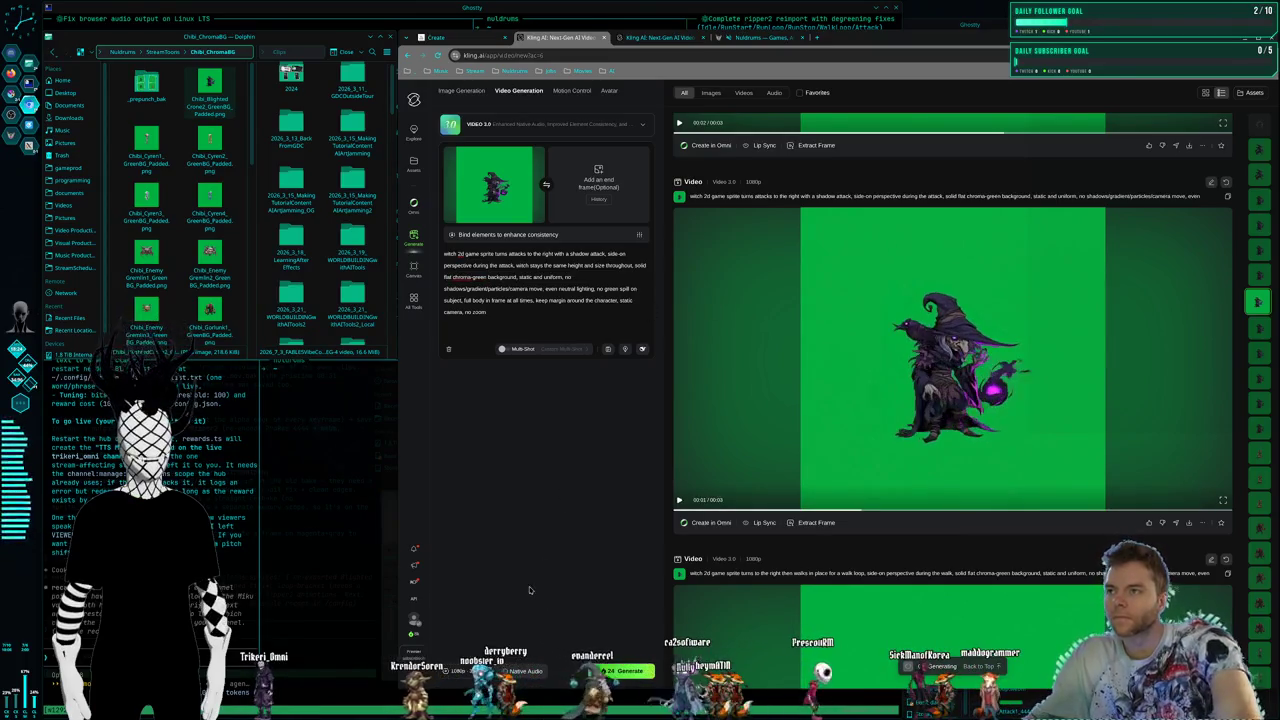
{"action": "scroll", "coordinate": [850, 600], "scroll_direction": "up", "scroll_amount": 5}
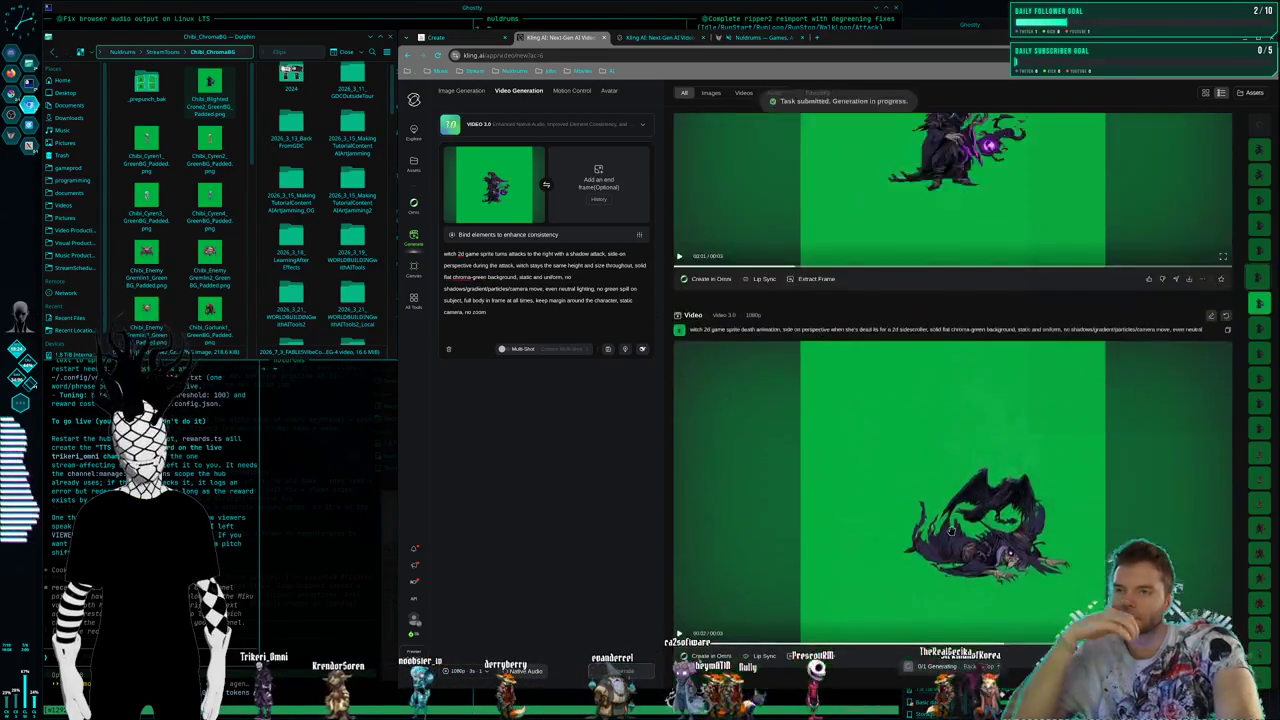
{"action": "scroll", "coordinate": [921, 568], "scroll_direction": "down", "scroll_amount": 3}
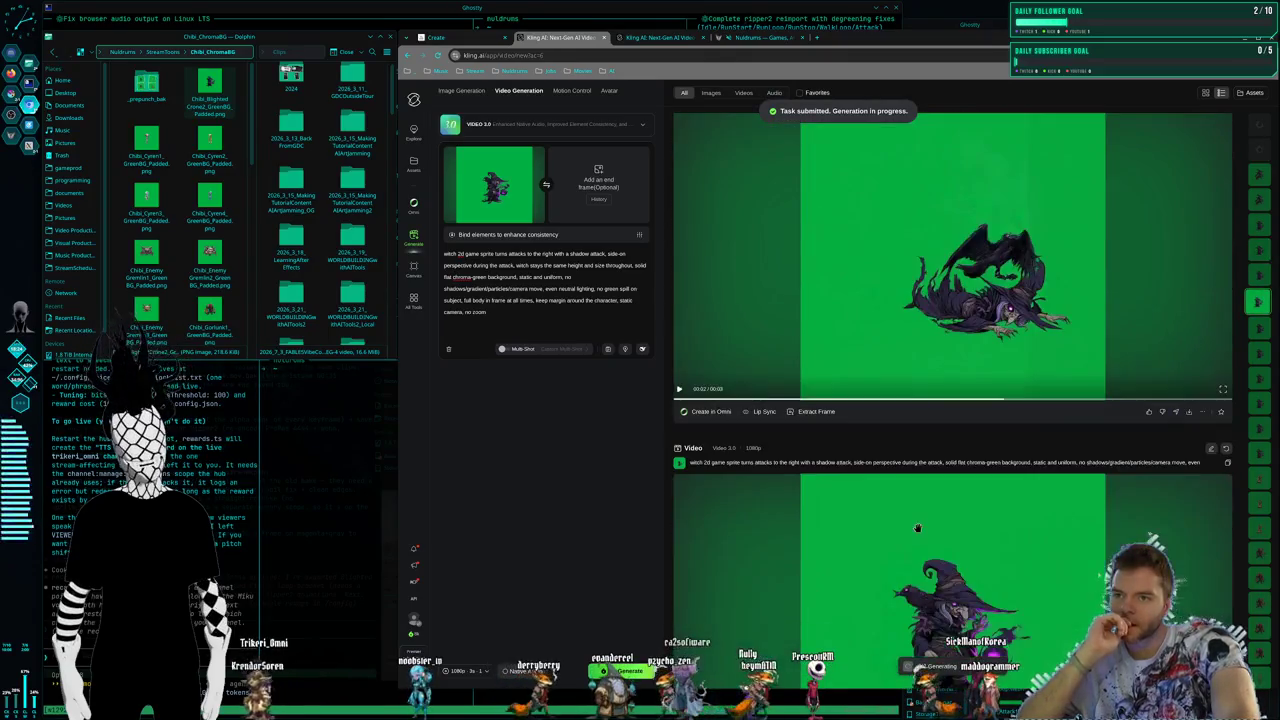
{"action": "scroll", "coordinate": [912, 510], "scroll_direction": "down", "scroll_amount": 1}
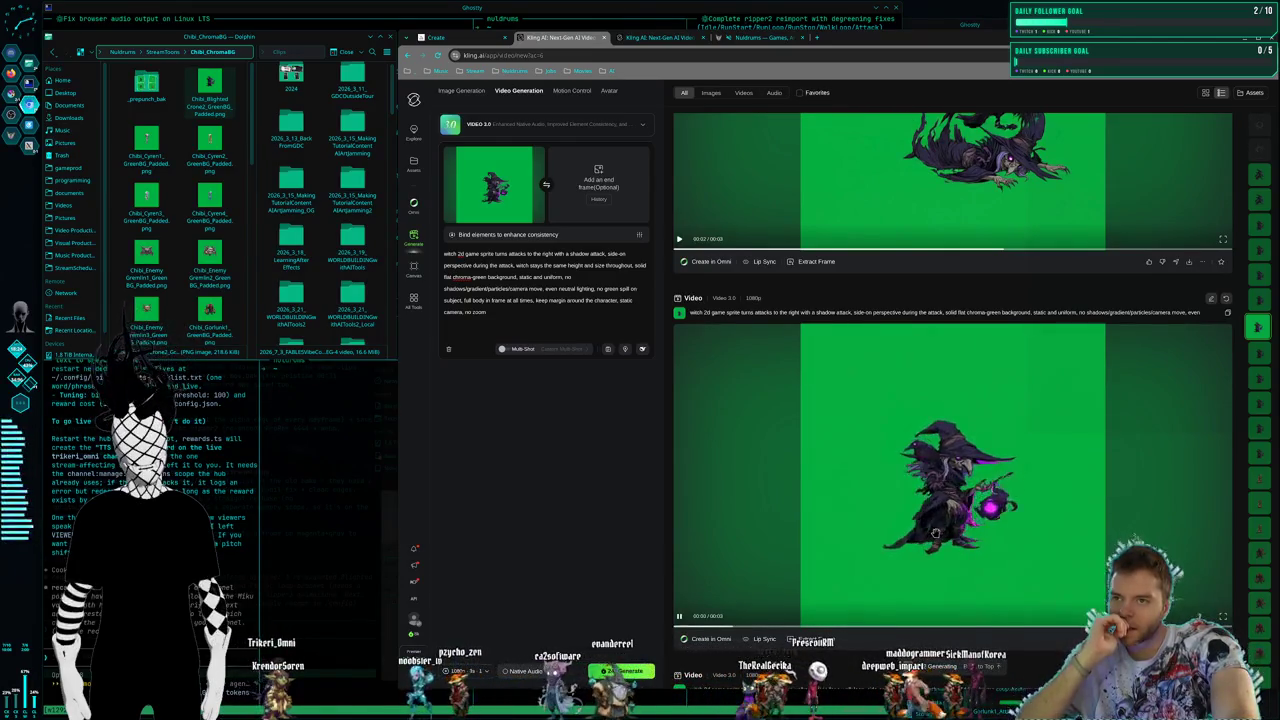
{"action": "scroll", "coordinate": [923, 544], "scroll_direction": "up", "scroll_amount": 5}
{"action": "scroll", "coordinate": [923, 544], "scroll_direction": "up", "scroll_amount": 2}
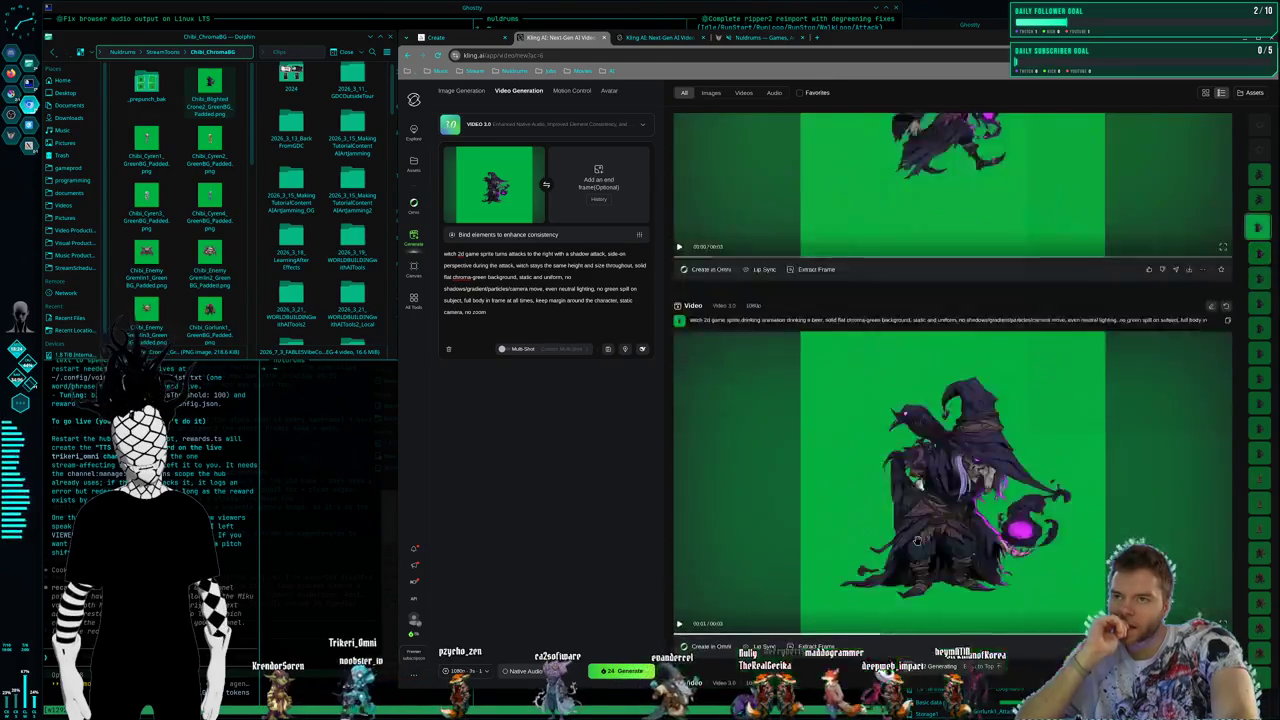
{"action": "scroll", "coordinate": [920, 544], "scroll_direction": "up", "scroll_amount": 2}
{"action": "scroll", "coordinate": [917, 543], "scroll_direction": "up", "scroll_amount": 2}
{"action": "scroll", "coordinate": [917, 543], "scroll_direction": "up", "scroll_amount": 2}
{"action": "scroll", "coordinate": [917, 543], "scroll_direction": "up", "scroll_amount": 2}
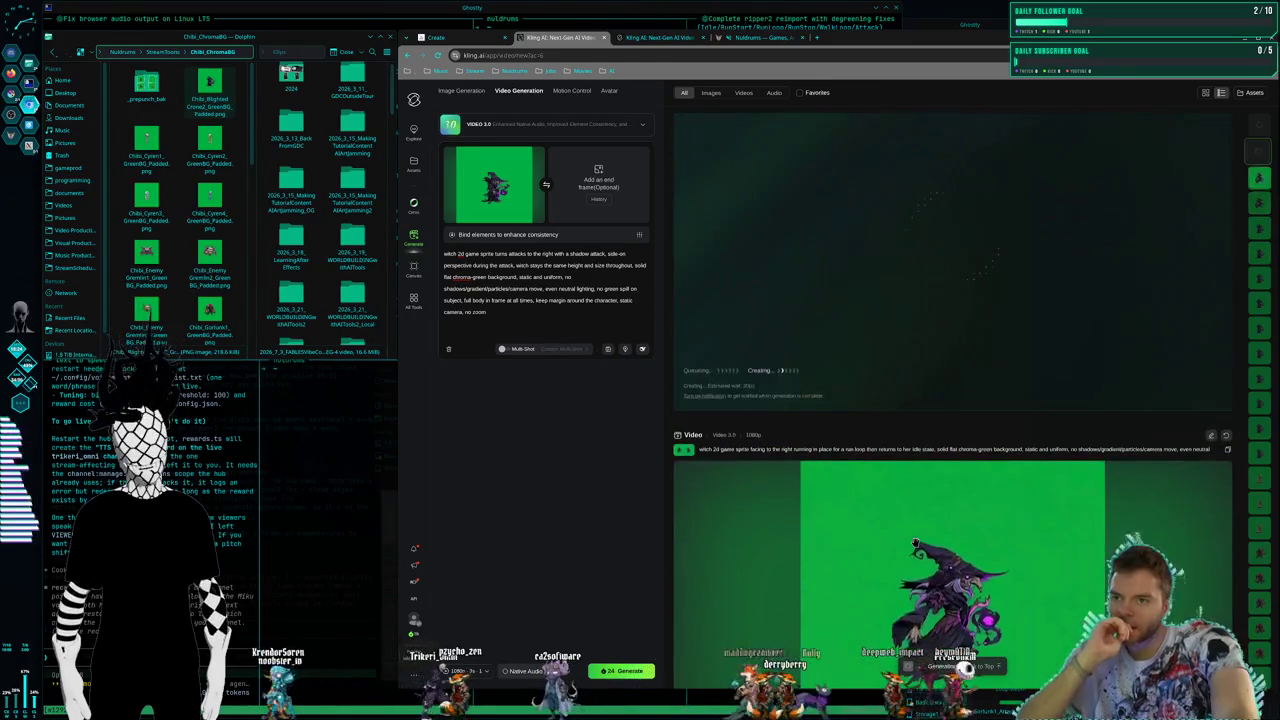
{"action": "scroll", "coordinate": [918, 545], "scroll_direction": "up", "scroll_amount": 1}
{"action": "scroll", "coordinate": [918, 545], "scroll_direction": "up", "scroll_amount": 2}
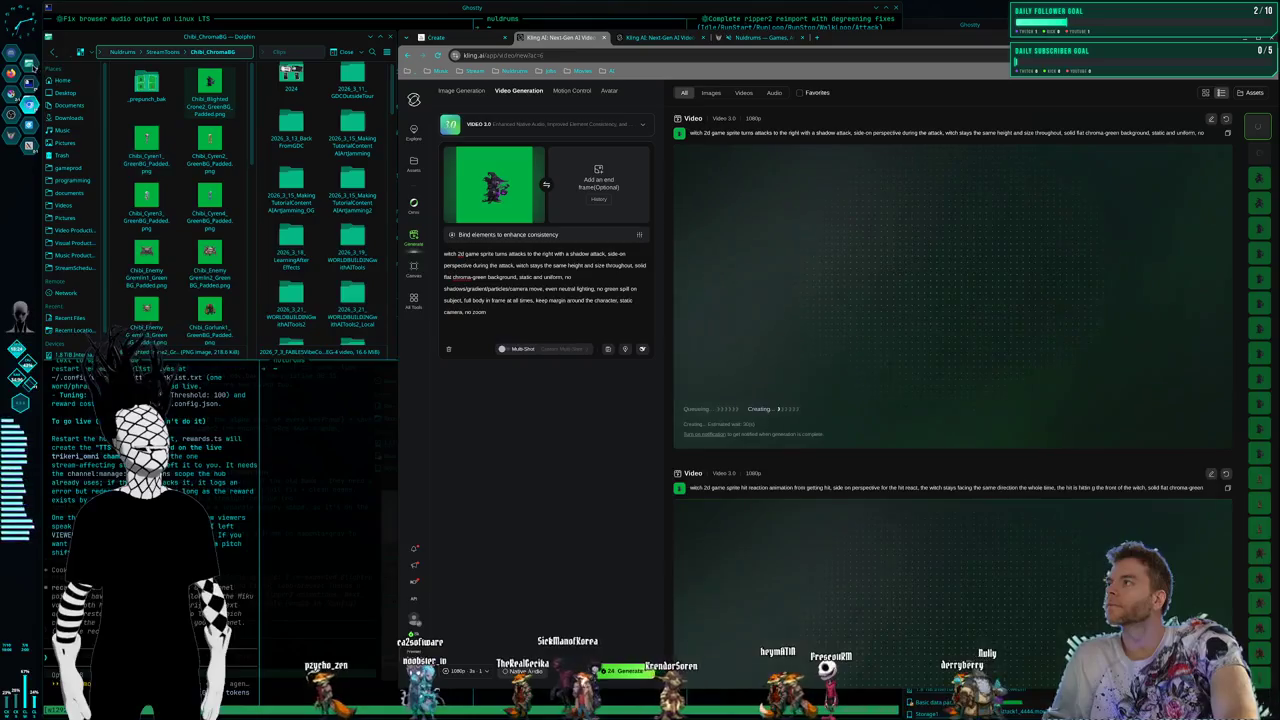
{"action": "right_click", "coordinate": [105, 305]}
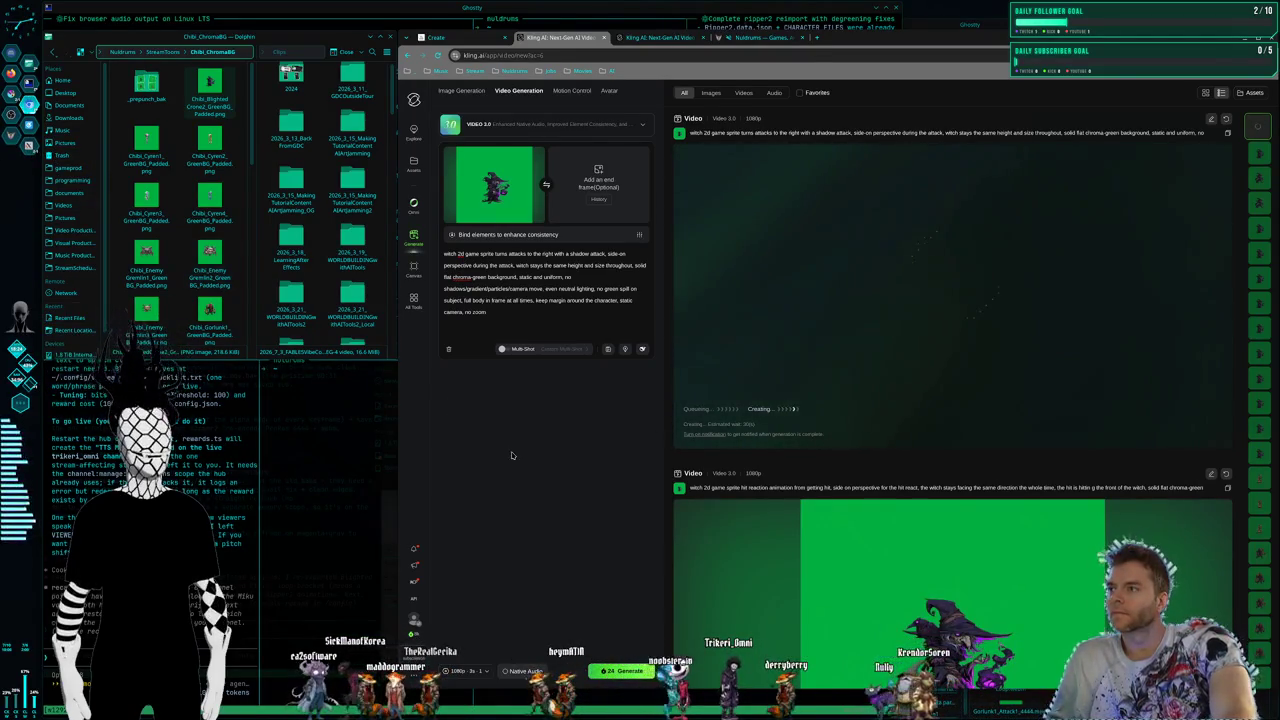
Scroll the results list to review the regenerated shadow-attack and hit-reaction clips
{"action": "scroll", "coordinate": [869, 472], "scroll_direction": "down", "scroll_amount": 3}
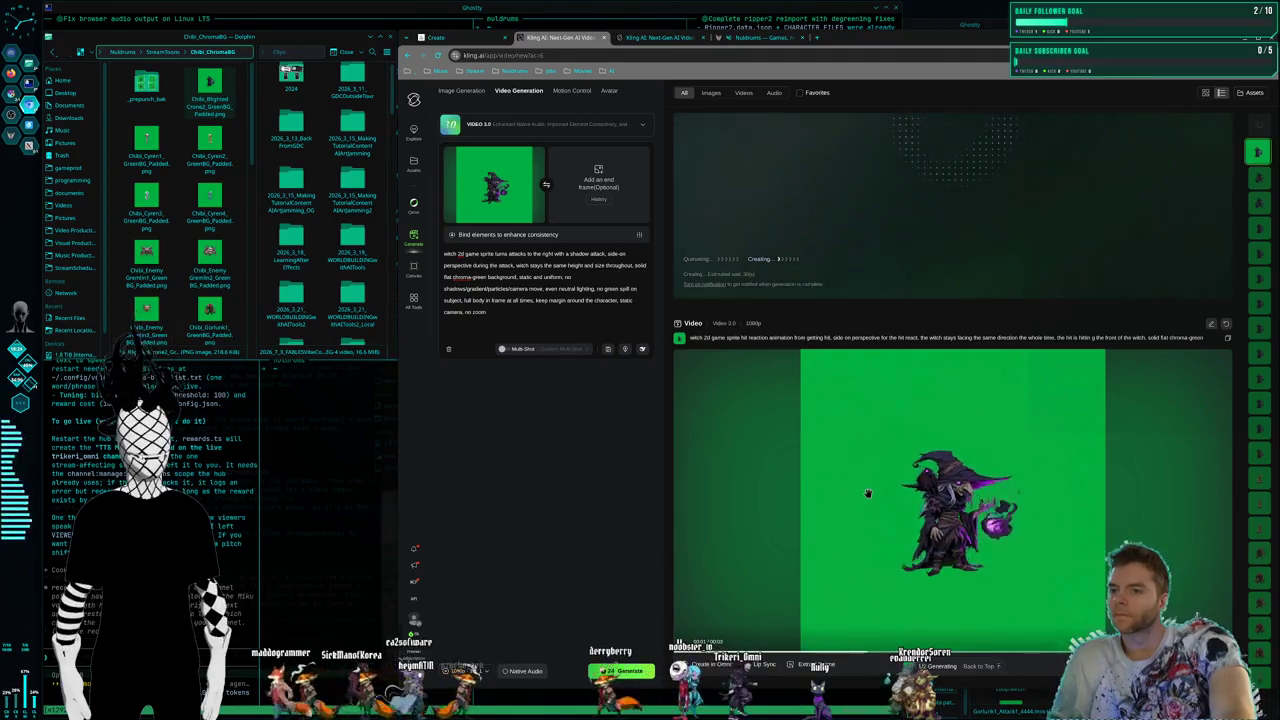
{"action": "scroll", "coordinate": [868, 493], "scroll_direction": "down", "scroll_amount": 1}
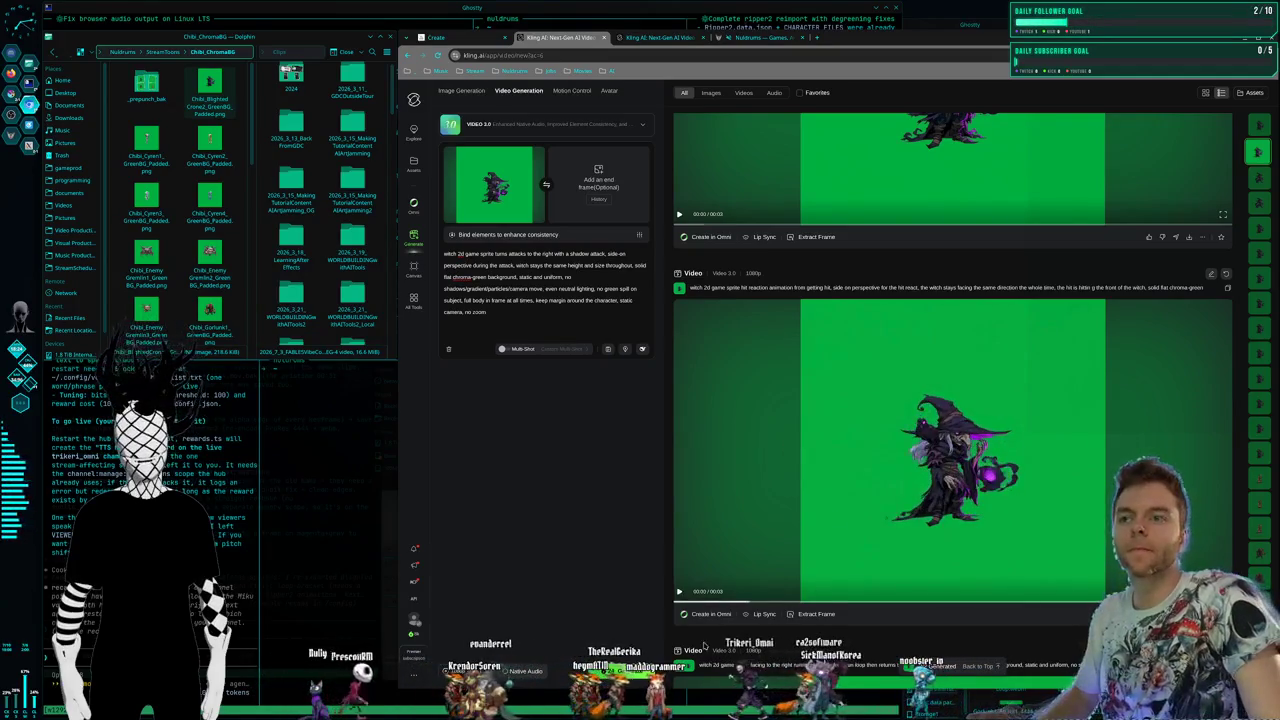
{"action": "scroll", "coordinate": [846, 514], "scroll_direction": "up", "scroll_amount": 3}
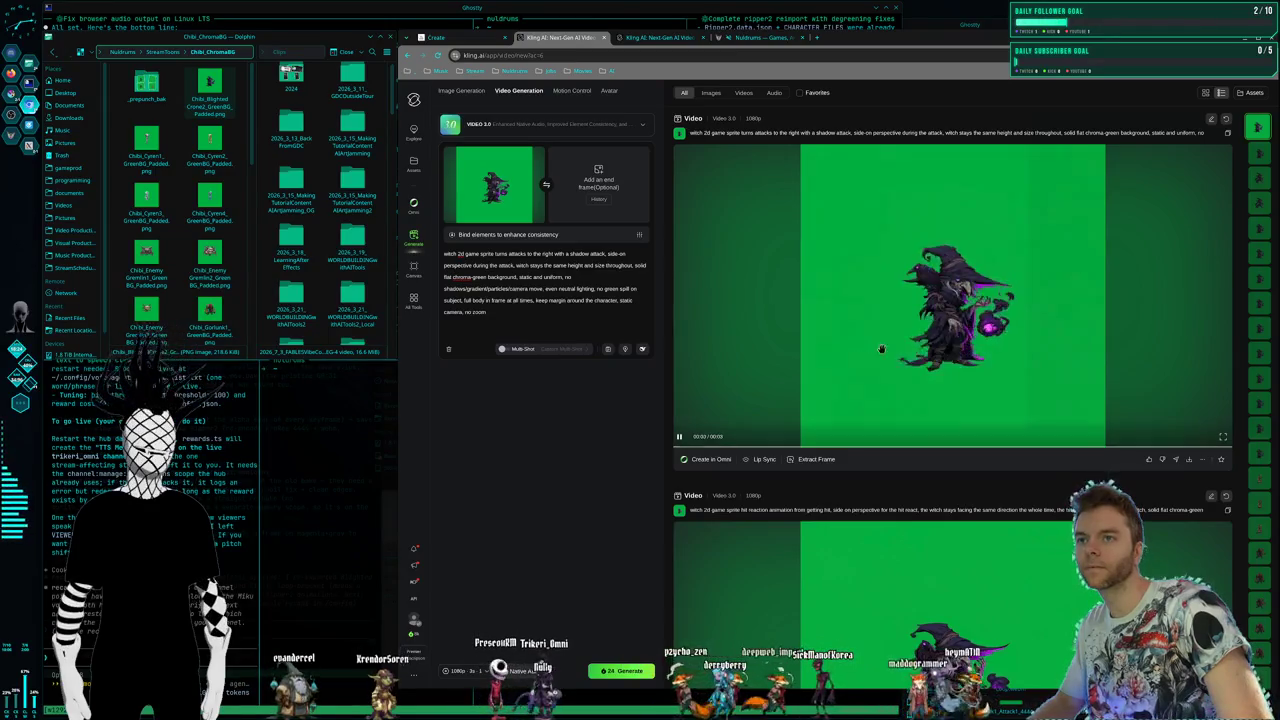
{"action": "scroll", "coordinate": [905, 354], "scroll_direction": "down", "scroll_amount": 3}
{"action": "scroll", "coordinate": [907, 356], "scroll_direction": "up", "scroll_amount": 3}
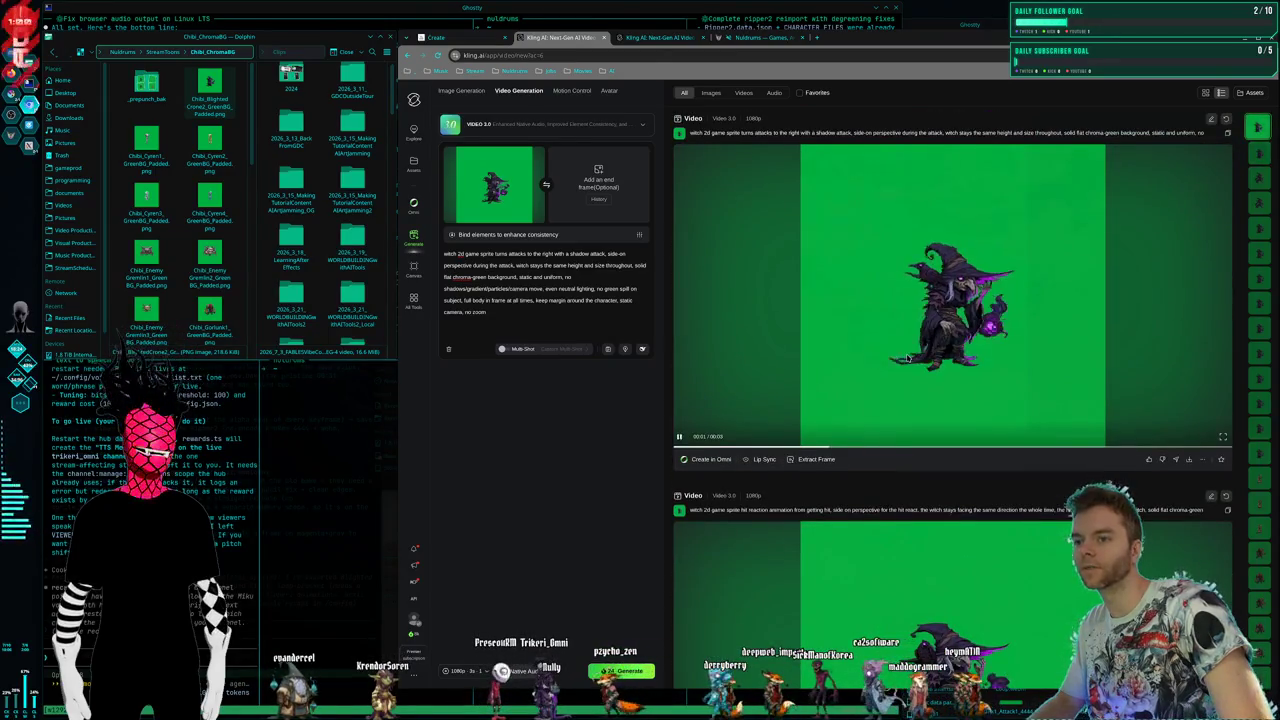
{"action": "scroll", "coordinate": [906, 357], "scroll_direction": "down", "scroll_amount": 4}
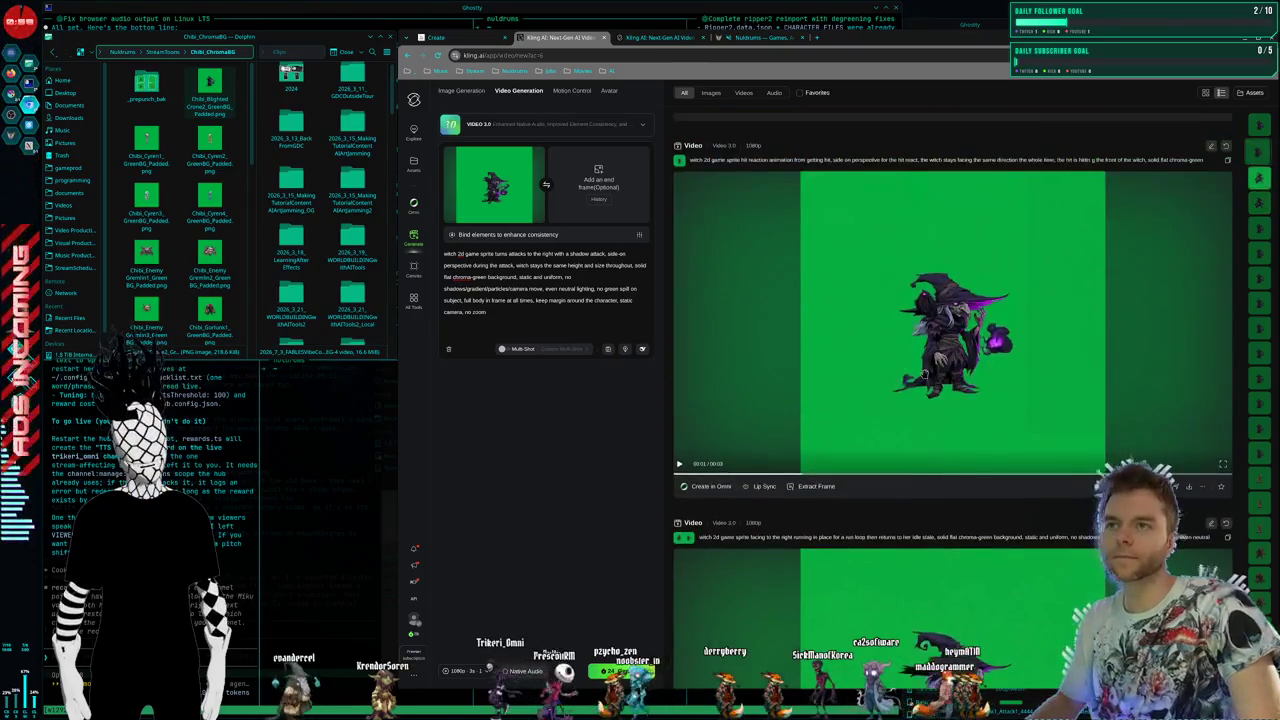
{"action": "scroll", "coordinate": [925, 375], "scroll_direction": "up", "scroll_amount": 4}
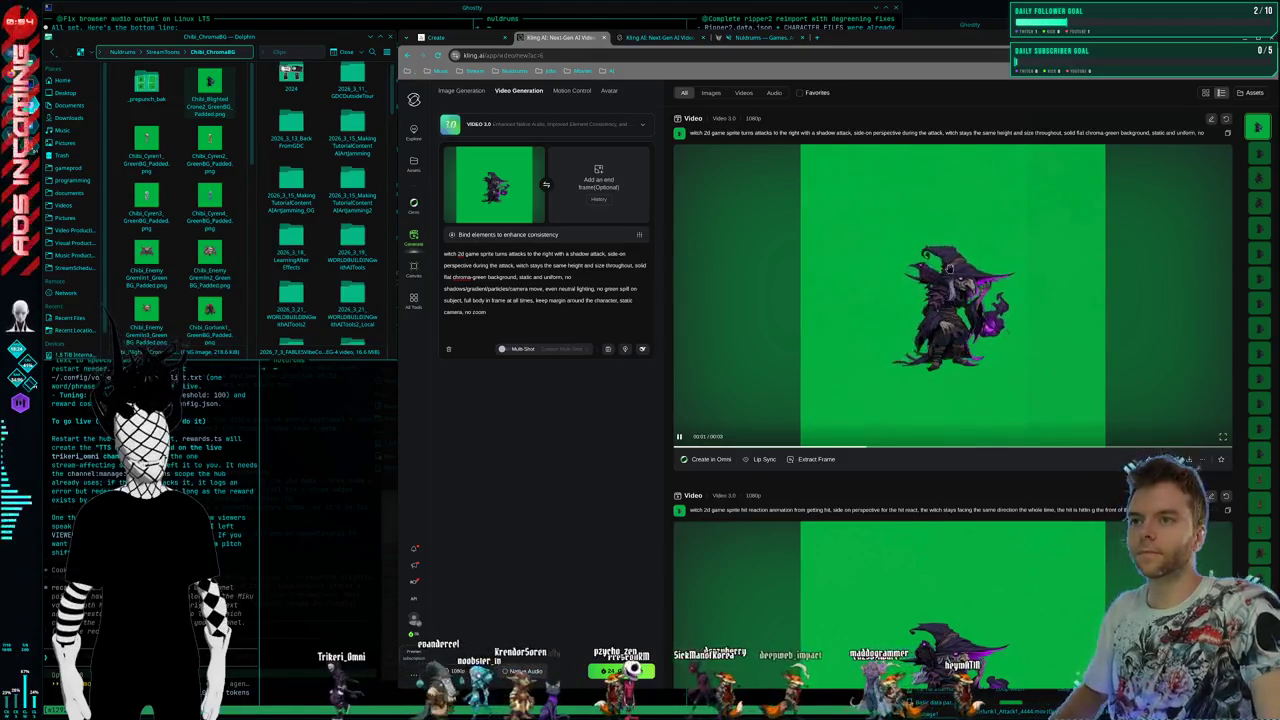
{"action": "scroll", "coordinate": [950, 268], "scroll_direction": "down", "scroll_amount": 2}
{"action": "scroll", "coordinate": [930, 300], "scroll_direction": "down", "scroll_amount": 3}
{"action": "scroll", "coordinate": [912, 325], "scroll_direction": "down", "scroll_amount": 2}
{"action": "scroll", "coordinate": [910, 325], "scroll_direction": "down", "scroll_amount": 2}
{"action": "scroll", "coordinate": [906, 324], "scroll_direction": "down", "scroll_amount": 3}
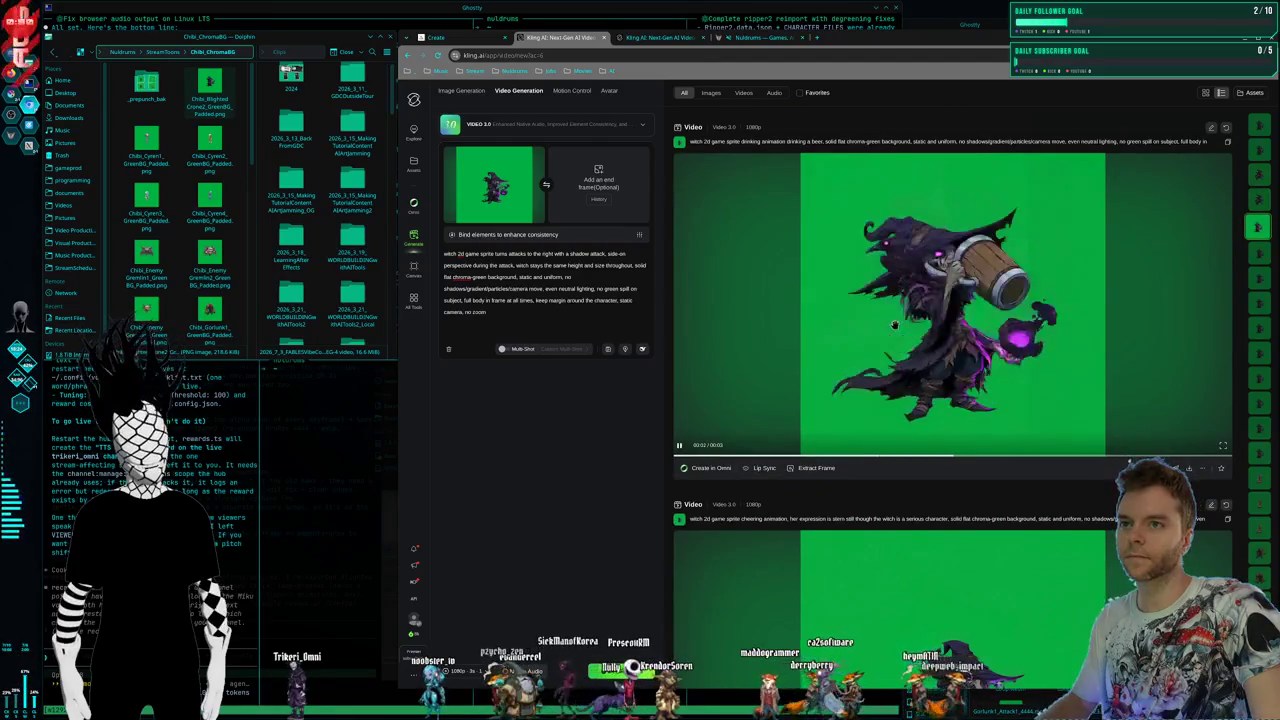
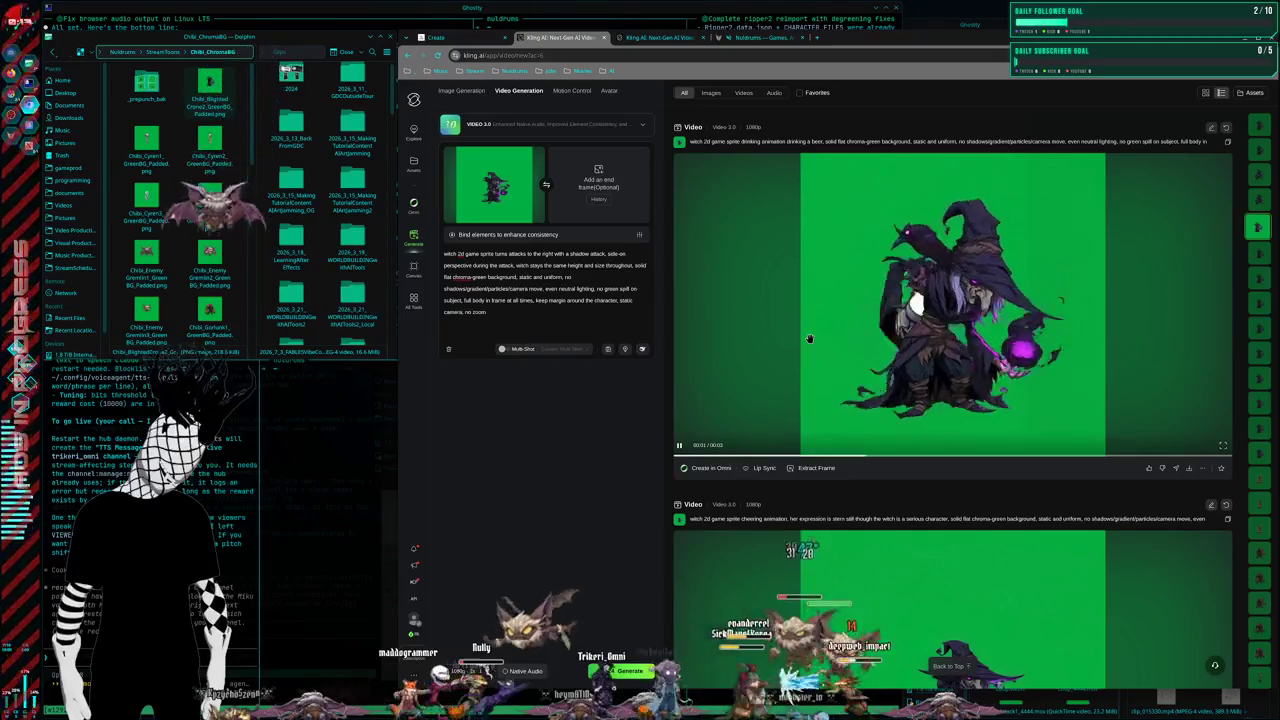
Briefly show the desktop, then launch KCalc from the launcher with 'kcal'
{"action": "key", "text": "super+2"}
{"action": "key", "text": "super+1"}
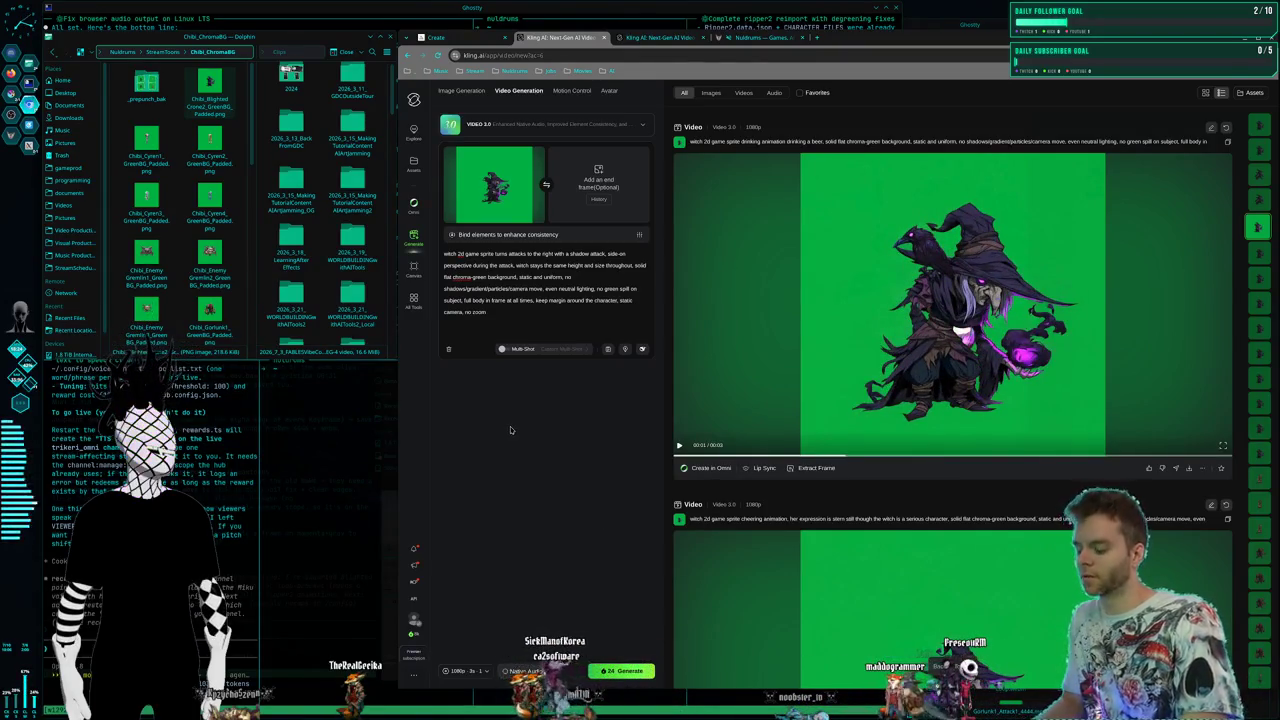
{"action": "key", "text": "alt+space"}
{"action": "type", "text": "kcal"}
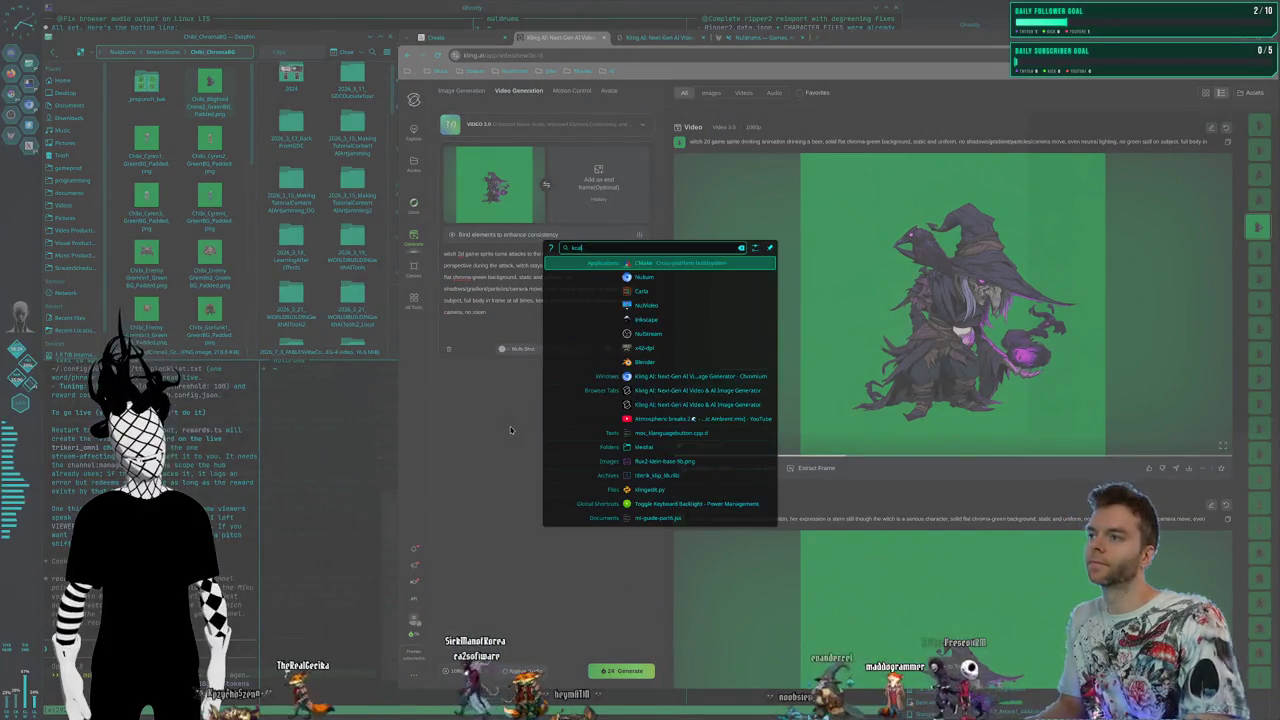
{"action": "key", "text": "Return"}
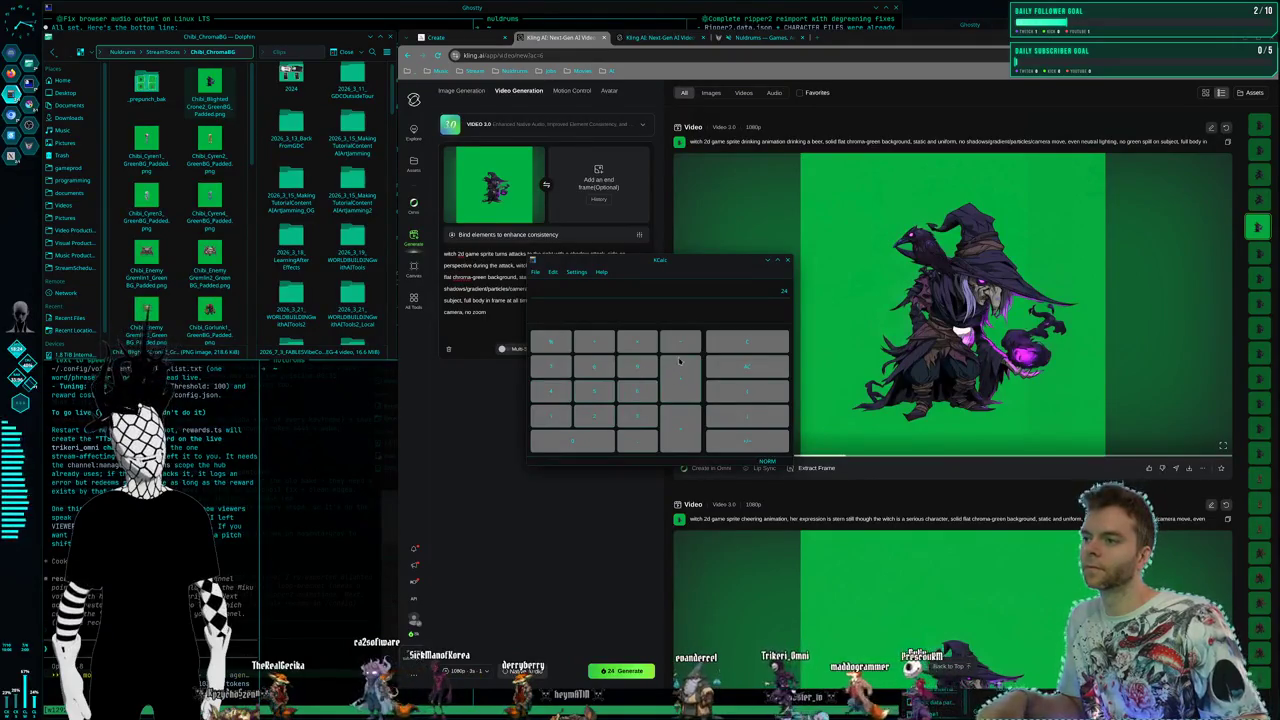
Calculate the 7200 total (24 × 300), then halve it to 3600
{"action": "type", "text": "*30"}
{"action": "key", "text": "Return"}
{"action": "key", "text": "Return"}
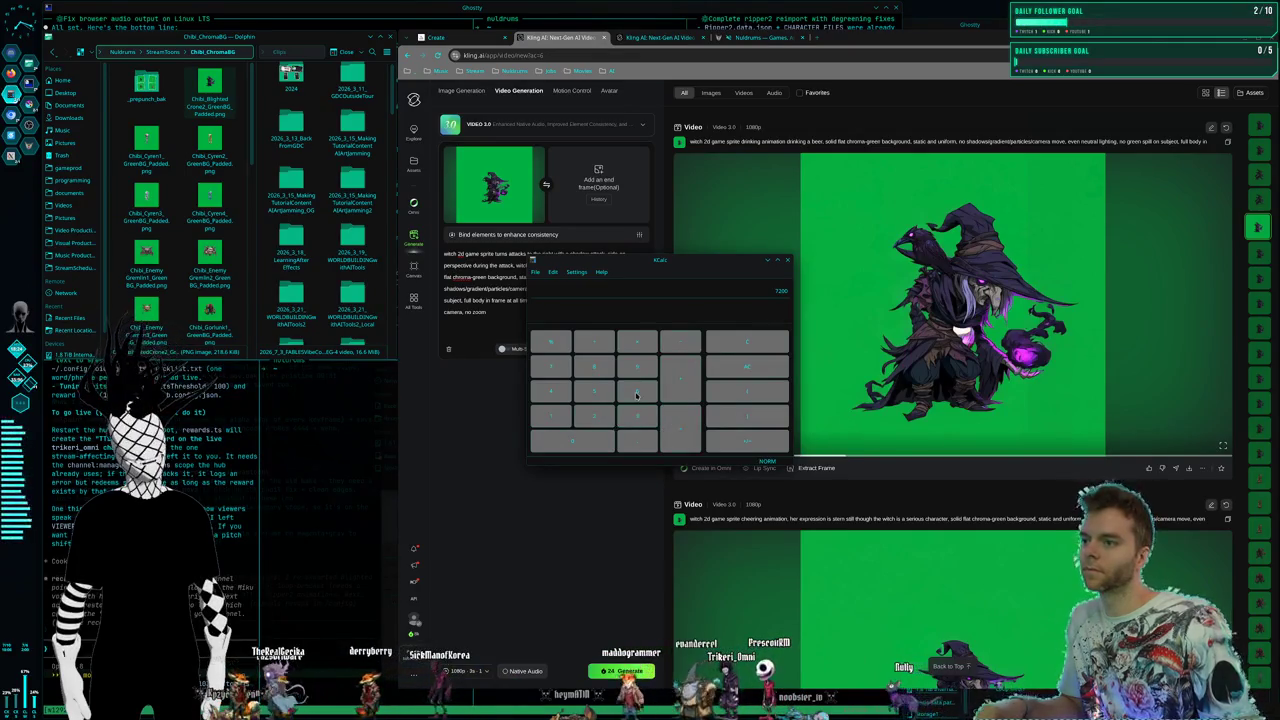
{"action": "type", "text": "/2"}
{"action": "key", "text": "Return"}
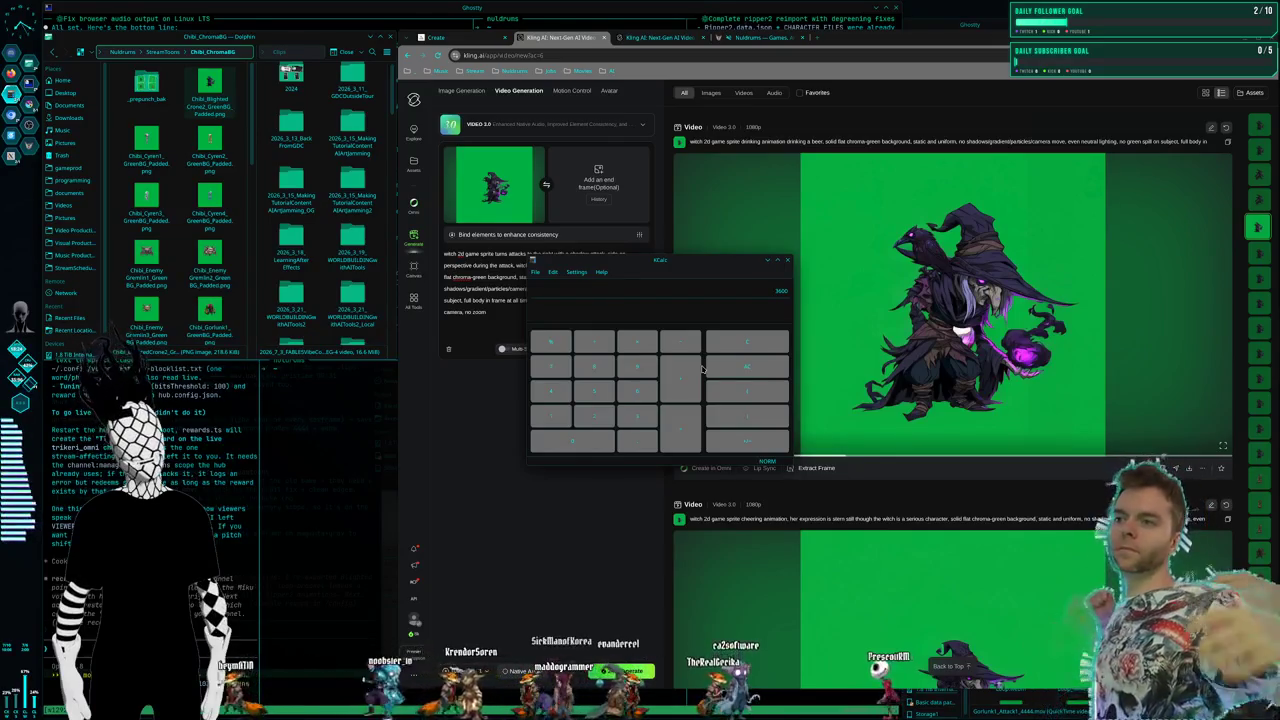
Close KCalc, copy the drinking clip's prompt and paste it over the prompt box text
{"action": "left_click", "coordinate": [787, 260]}
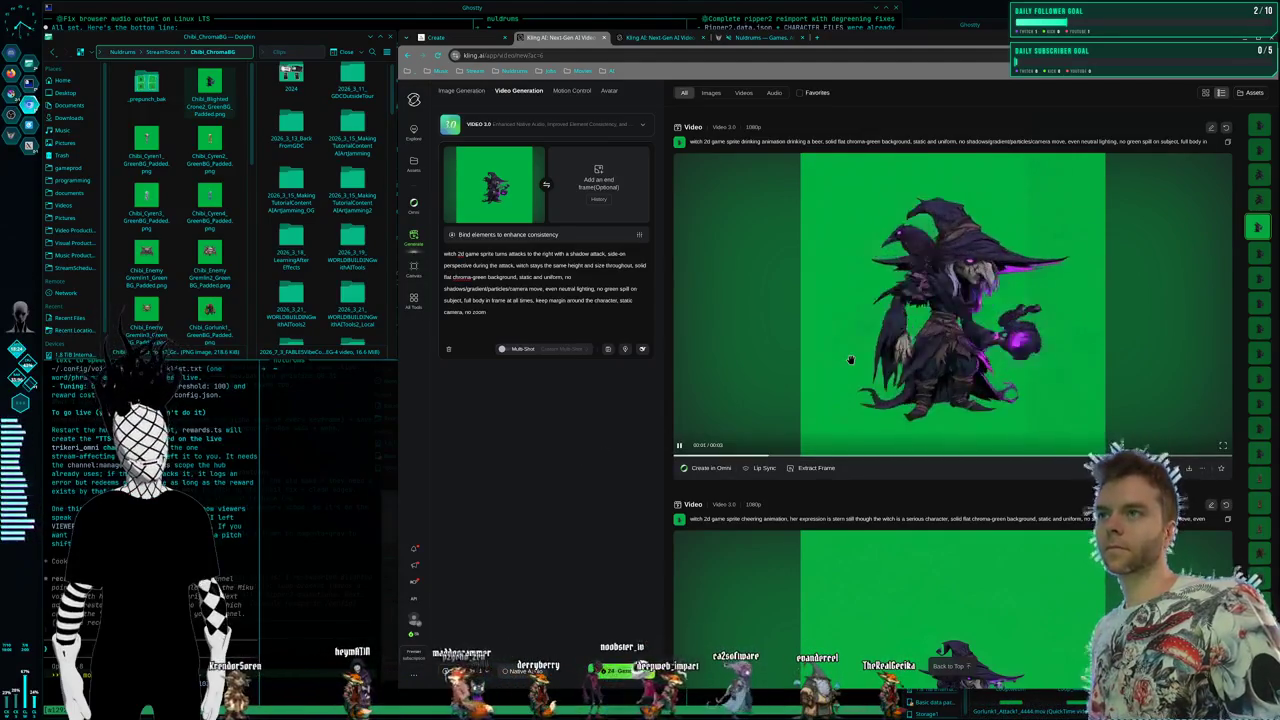
{"action": "scroll", "coordinate": [850, 361], "scroll_direction": "up", "scroll_amount": 1}
{"action": "scroll", "coordinate": [850, 361], "scroll_direction": "up", "scroll_amount": 2}
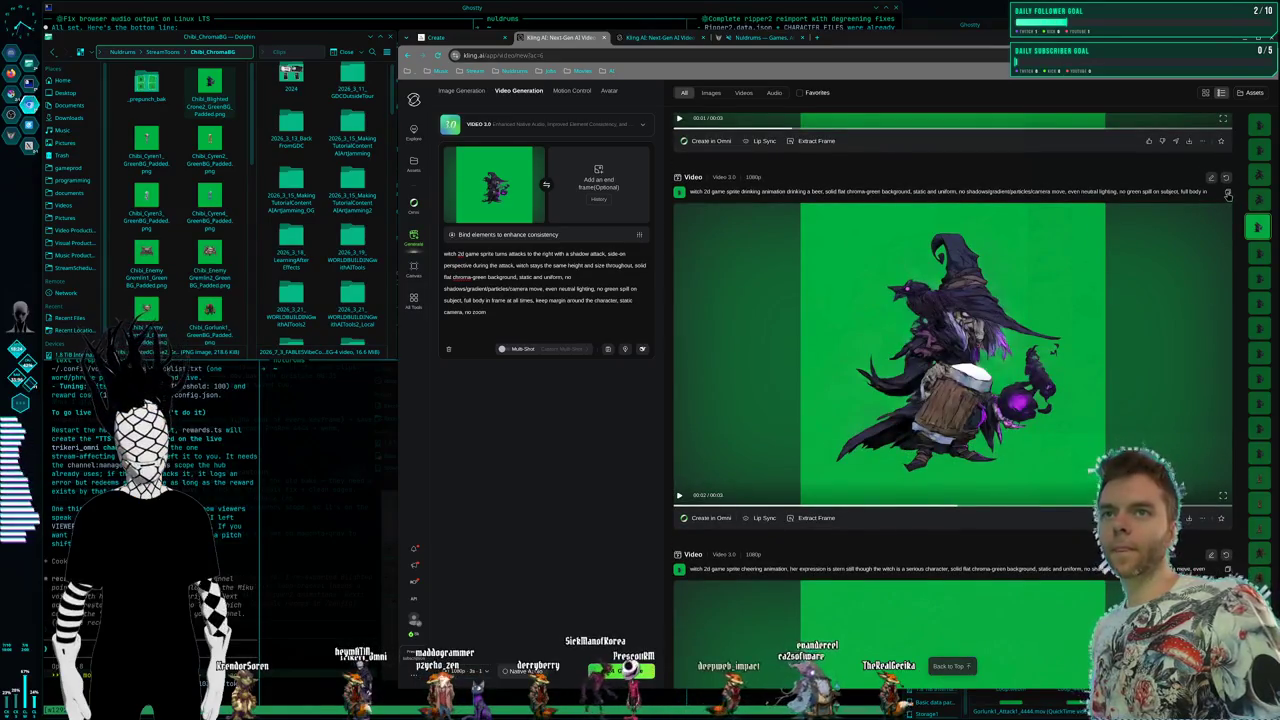
{"action": "left_click", "coordinate": [1227, 192]}
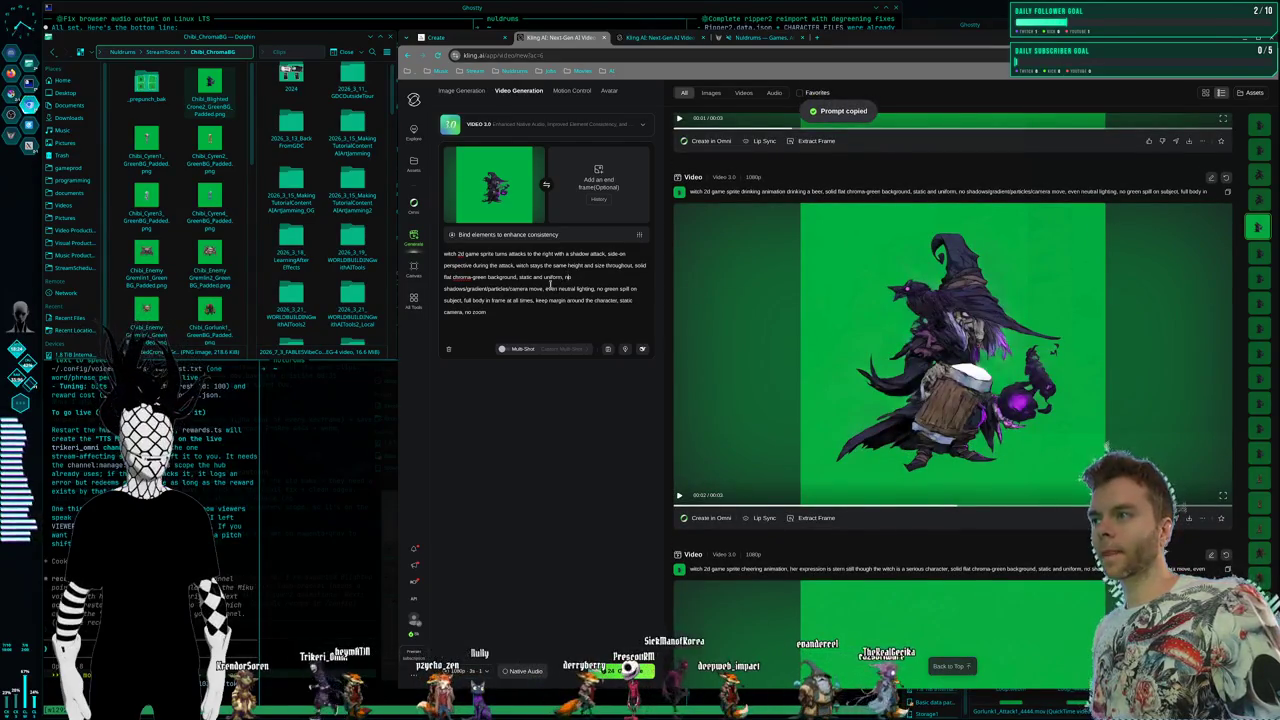
{"action": "mouse_move", "coordinate": [453, 277]}
{"action": "left_mouse_down"}
{"action": "mouse_move", "coordinate": [488, 313]}
{"action": "mouse_move", "coordinate": [433, 256]}
{"action": "left_mouse_up"}
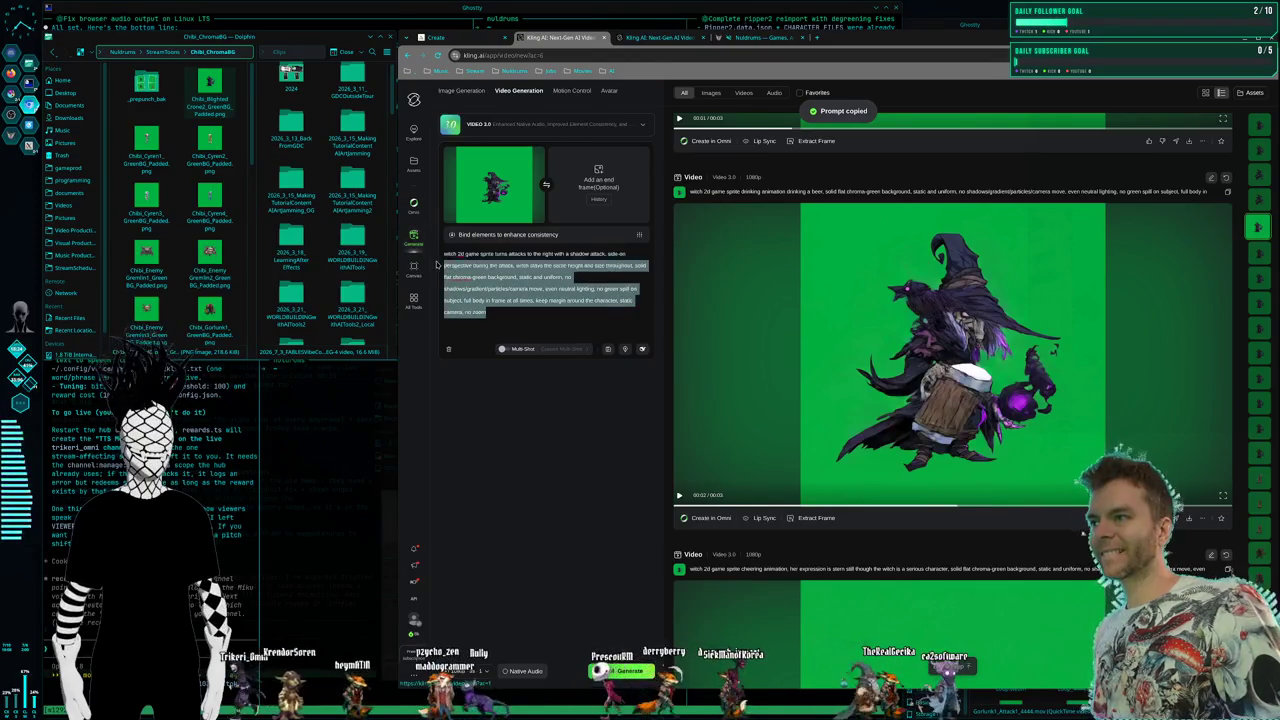
{"action": "key", "text": "ctrl+v"}
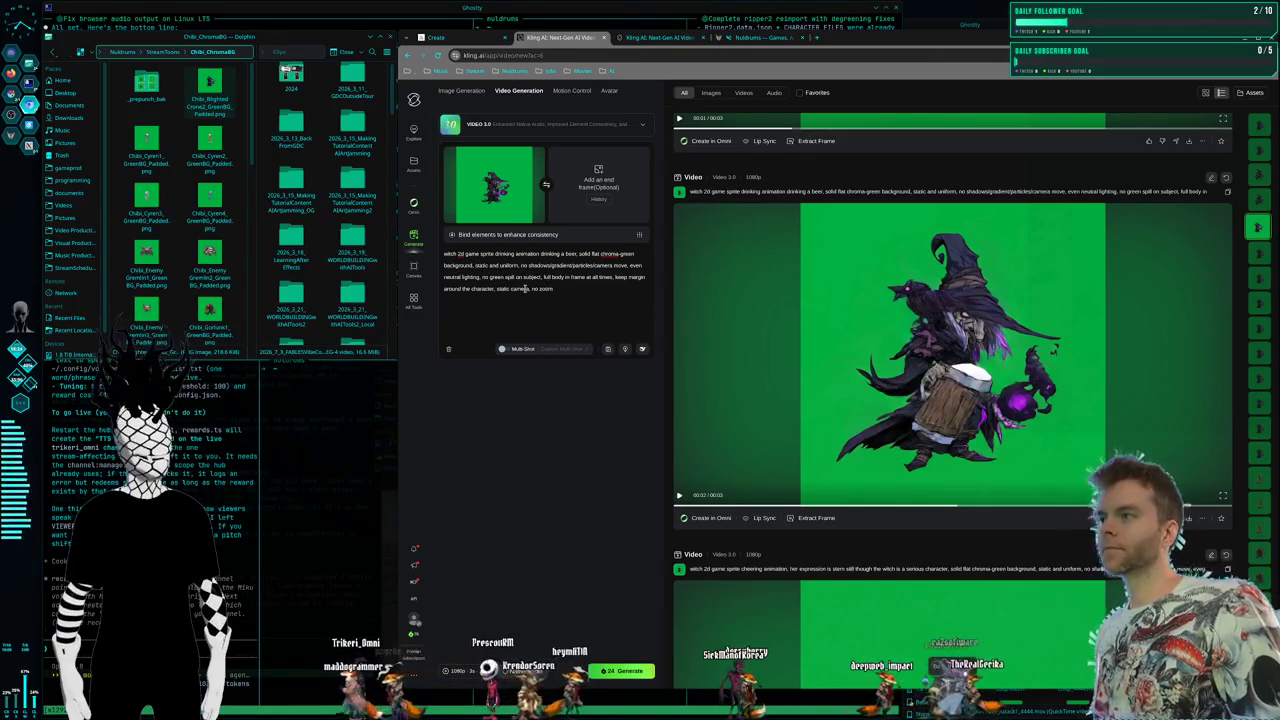
Add 'character stays ht throughout' and rewrite the action as 'eating animation eating some food'
{"action": "type", "text": "character "}
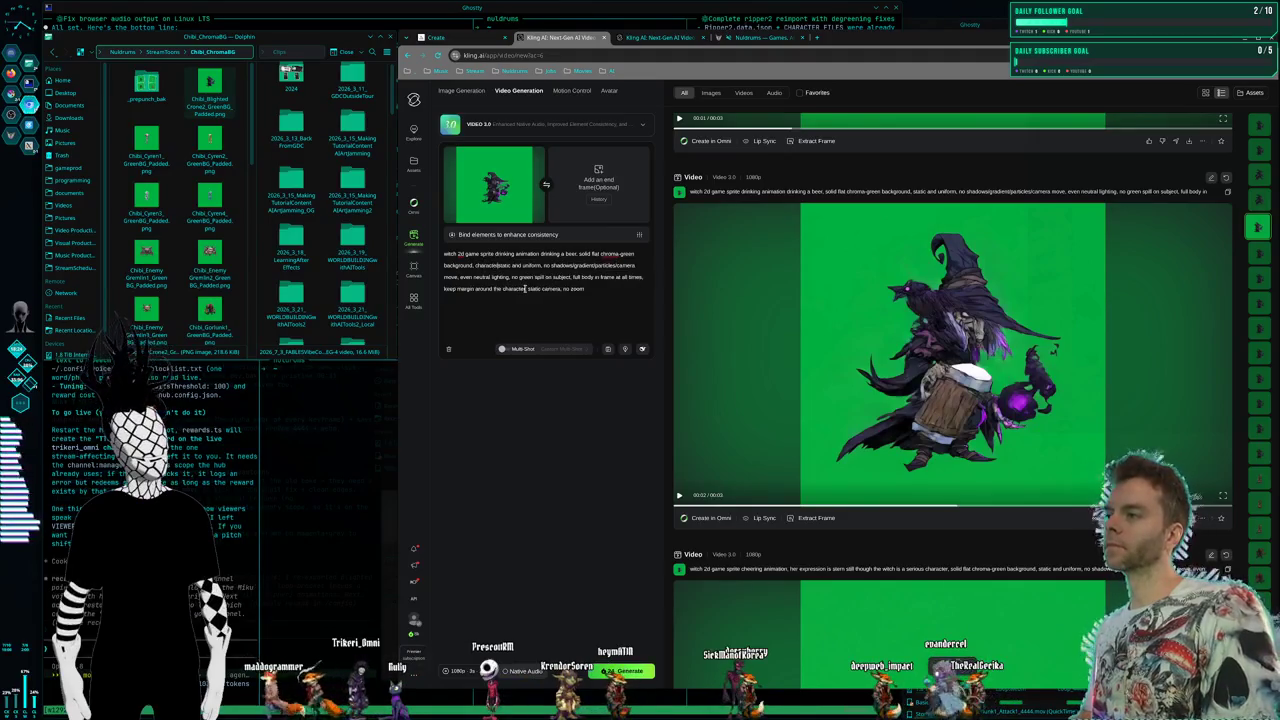
{"action": "type", "text": "stays the ssta"}
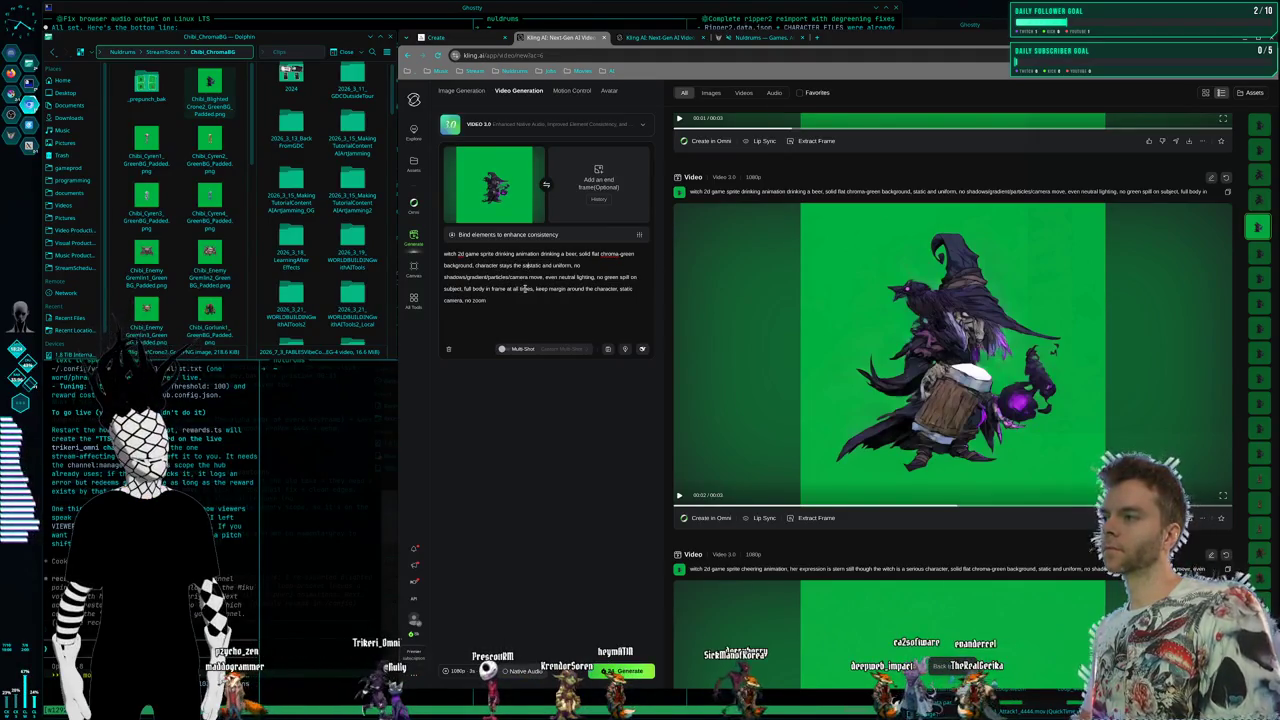
{"action": "type", "text": "ht throughout "}
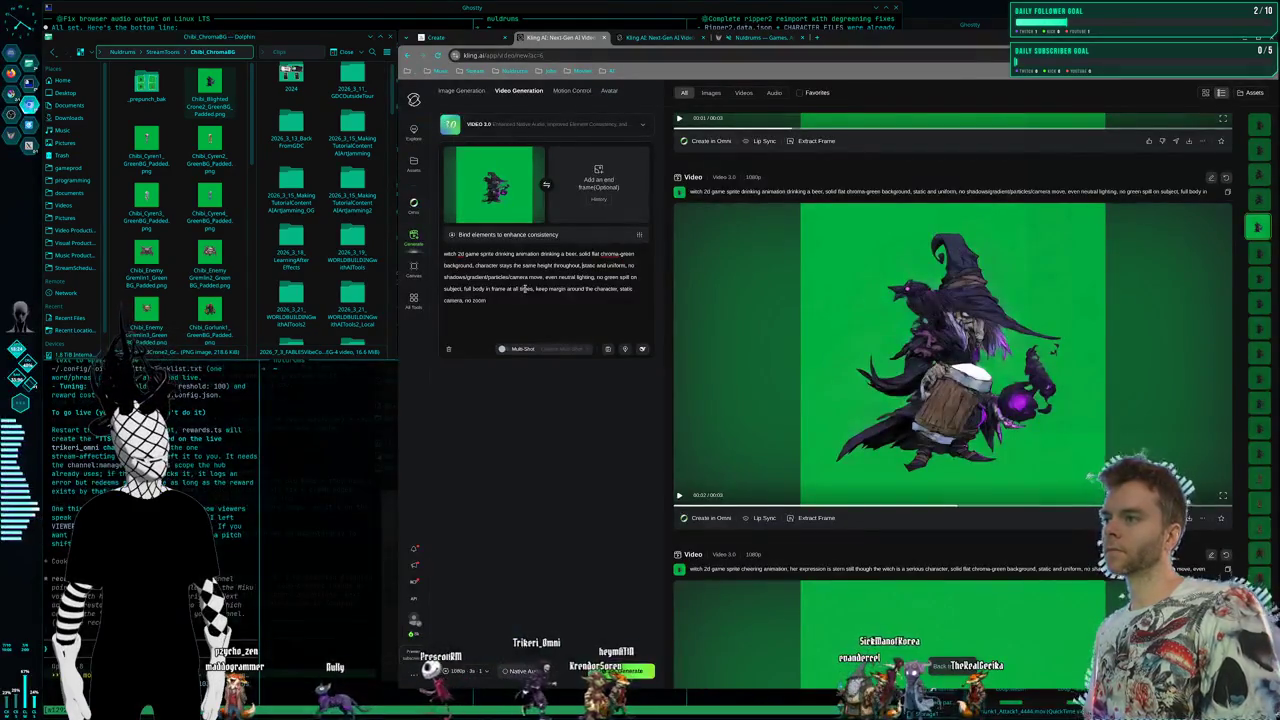
{"action": "type", "text": ","}
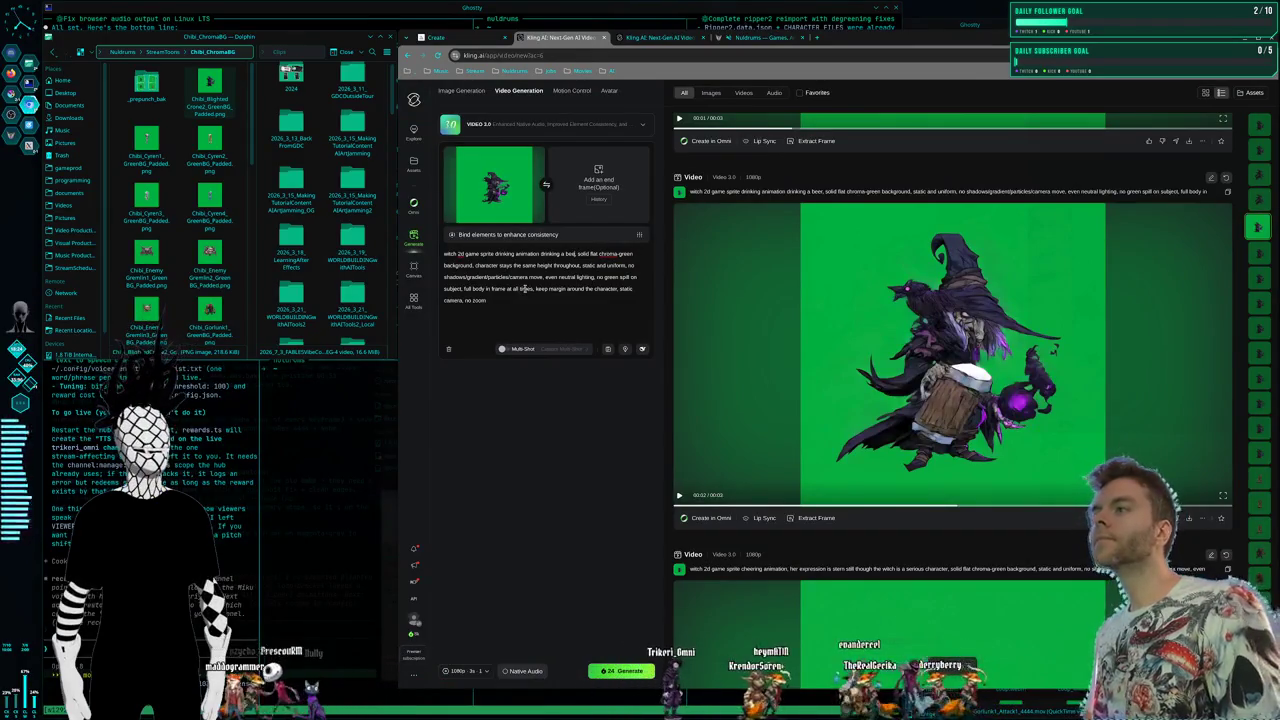
{"action": "key", "text": "ctrl+BackSpace"}
{"action": "key", "text": "ctrl+BackSpace"}
{"action": "key", "text": "ctrl+BackSpace"}
{"action": "key", "text": "BackSpace"}
{"action": "key", "text": "ctrl+BackSpace"}
{"action": "type", "text": "eating animation"}
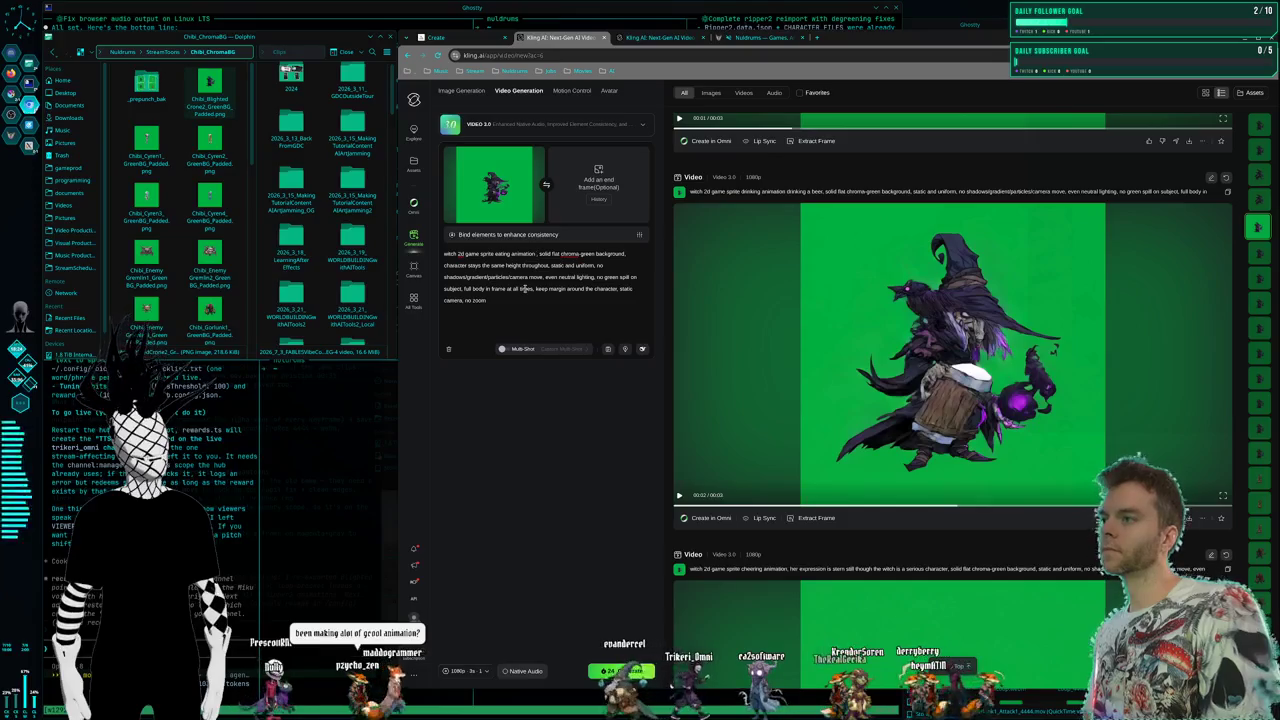
{"action": "type", "text": " eating some food"}
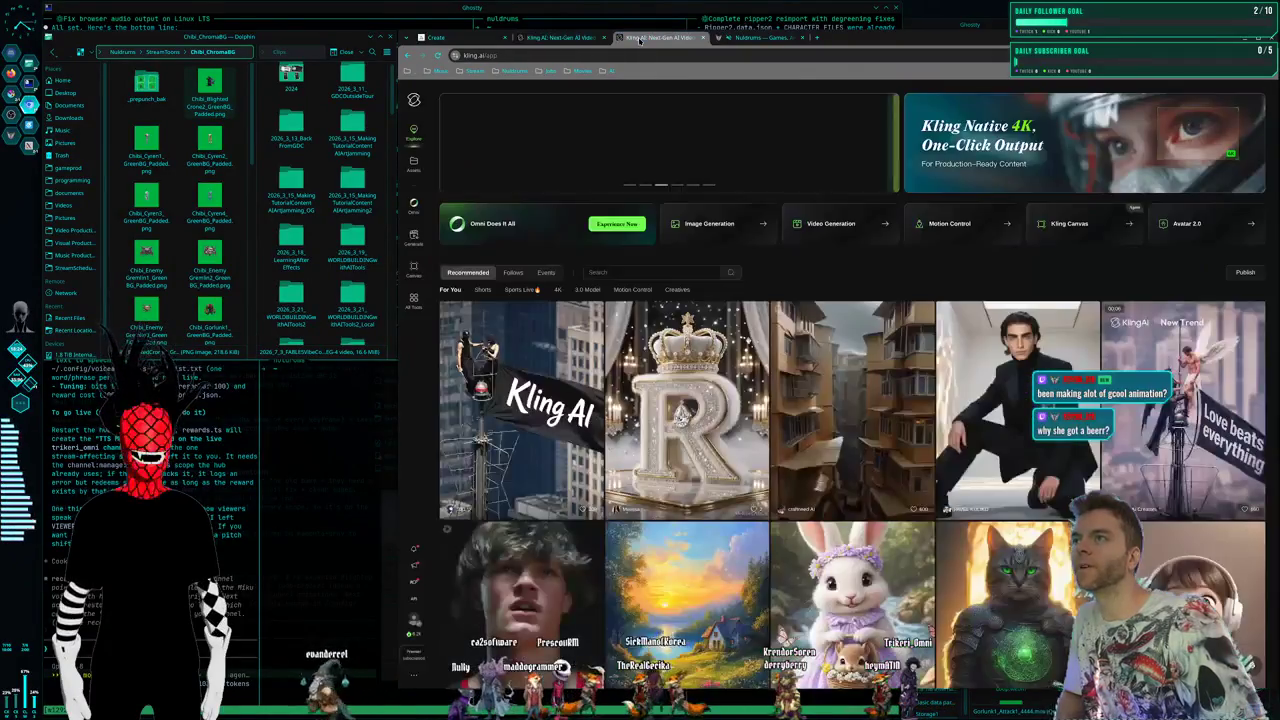
Close the extra Kling AI home tab and switch to the Midjourney creations tab
{"action": "left_click", "coordinate": [640, 38]}
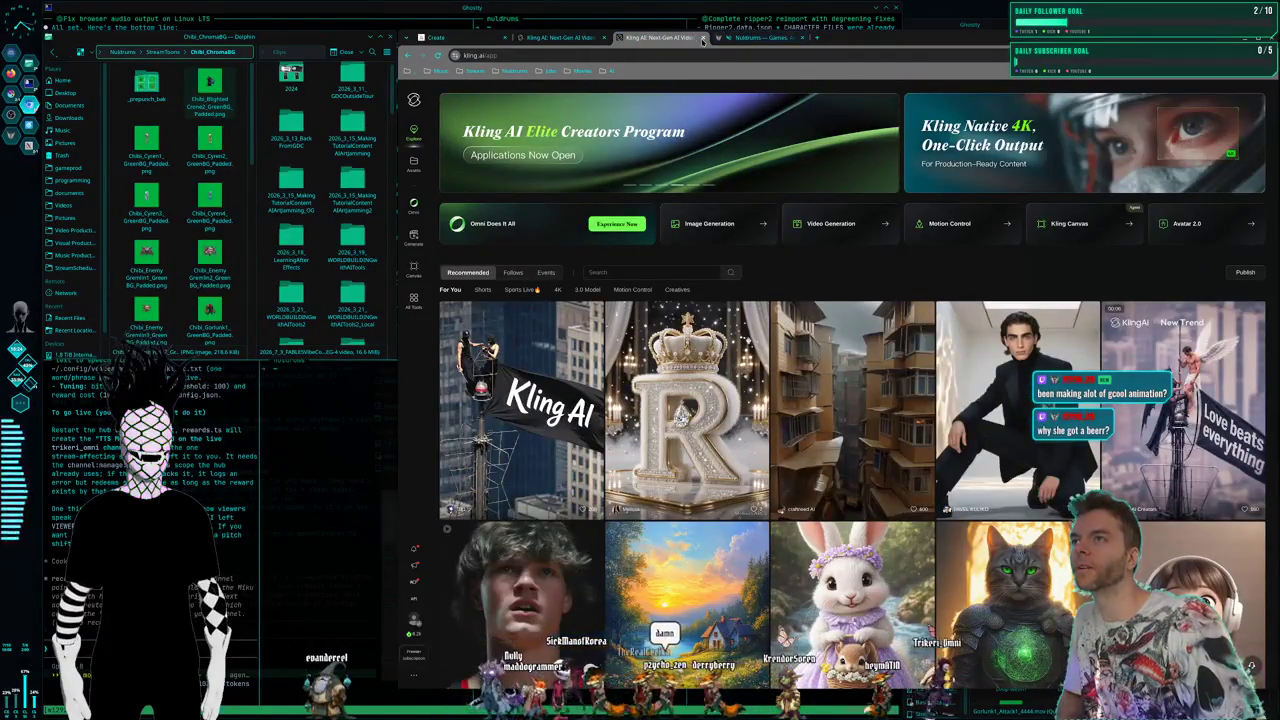
{"action": "left_click", "coordinate": [703, 38]}
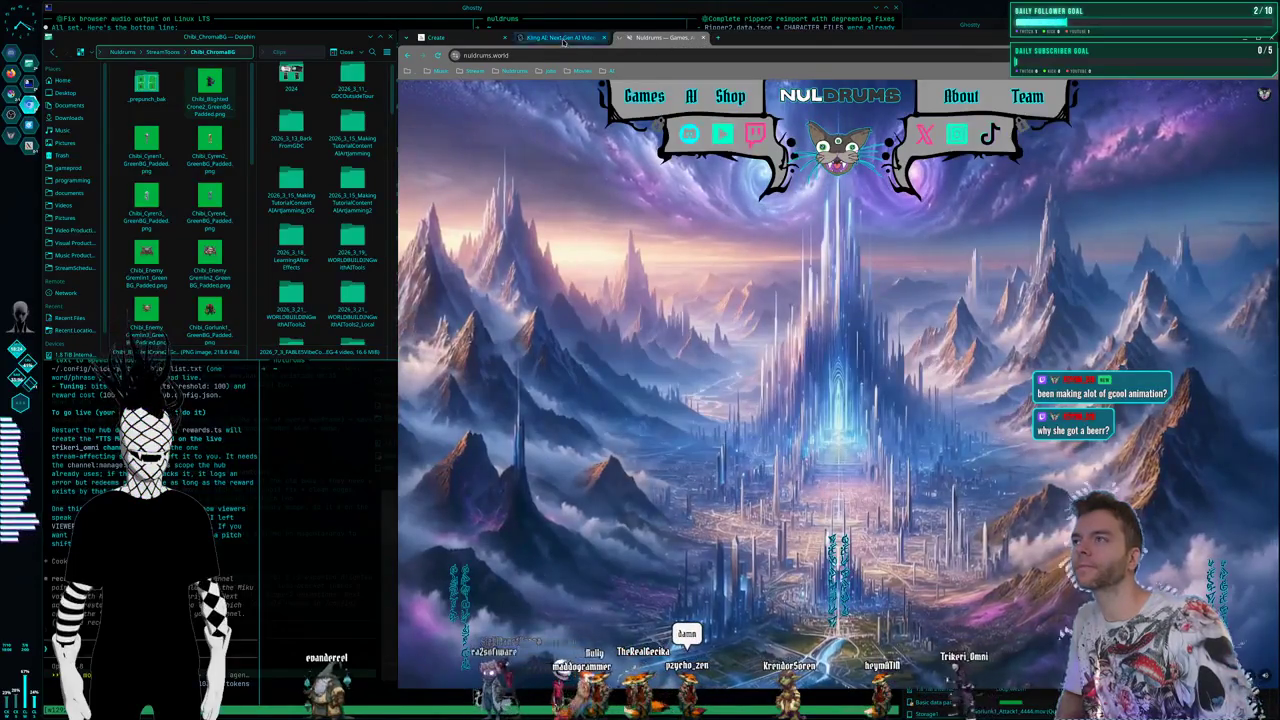
{"action": "left_click", "coordinate": [556, 38]}
{"action": "left_click", "coordinate": [438, 38]}
Browse the Midjourney creations, enlarging and closing the beer barrel and two feast table images
{"action": "scroll", "coordinate": [862, 406], "scroll_direction": "down", "scroll_amount": 5}
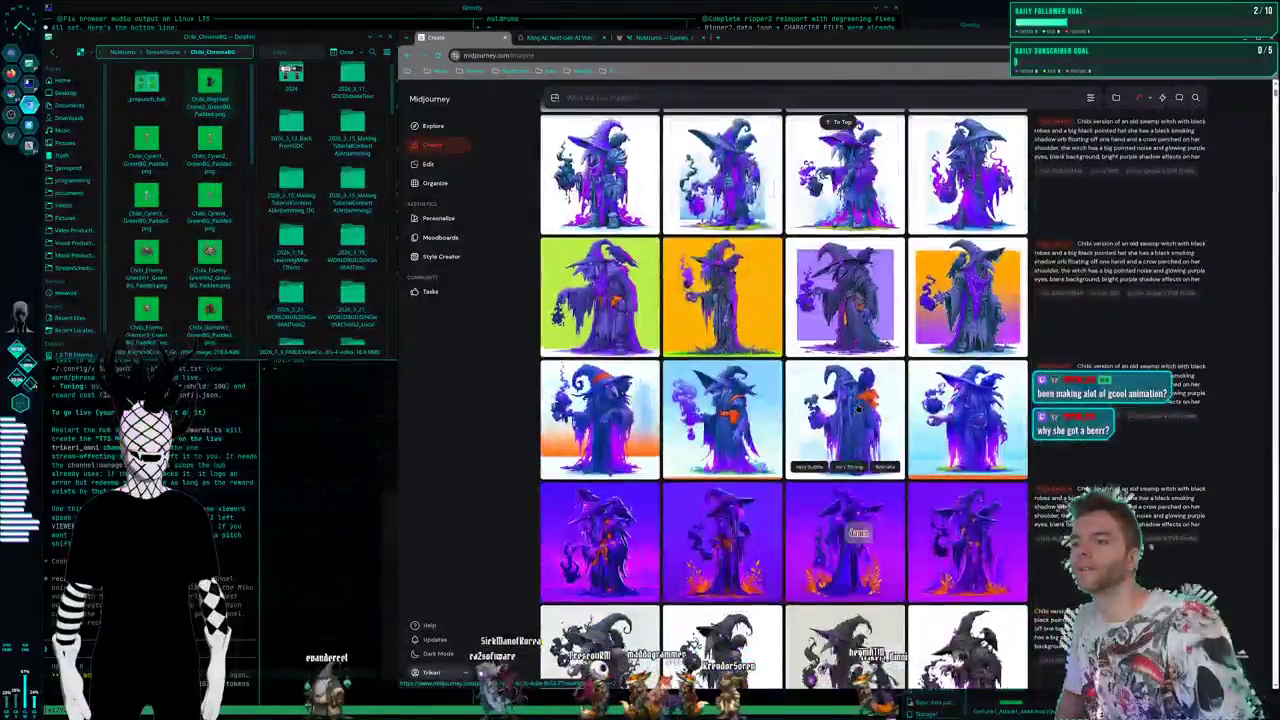
{"action": "scroll", "coordinate": [860, 412], "scroll_direction": "down", "scroll_amount": 5}
{"action": "scroll", "coordinate": [857, 418], "scroll_direction": "down", "scroll_amount": 5}
{"action": "scroll", "coordinate": [854, 425], "scroll_direction": "down", "scroll_amount": 5}
{"action": "scroll", "coordinate": [855, 425], "scroll_direction": "up", "scroll_amount": 5}
{"action": "scroll", "coordinate": [855, 425], "scroll_direction": "up", "scroll_amount": 5}
{"action": "scroll", "coordinate": [855, 425], "scroll_direction": "up", "scroll_amount": 5}
{"action": "scroll", "coordinate": [855, 425], "scroll_direction": "up", "scroll_amount": 5}
{"action": "scroll", "coordinate": [855, 425], "scroll_direction": "down", "scroll_amount": 5}
{"action": "scroll", "coordinate": [855, 425], "scroll_direction": "down", "scroll_amount": 5}
{"action": "scroll", "coordinate": [854, 424], "scroll_direction": "down", "scroll_amount": 5}
{"action": "scroll", "coordinate": [853, 424], "scroll_direction": "down", "scroll_amount": 3}
{"action": "scroll", "coordinate": [853, 424], "scroll_direction": "down", "scroll_amount": 3}
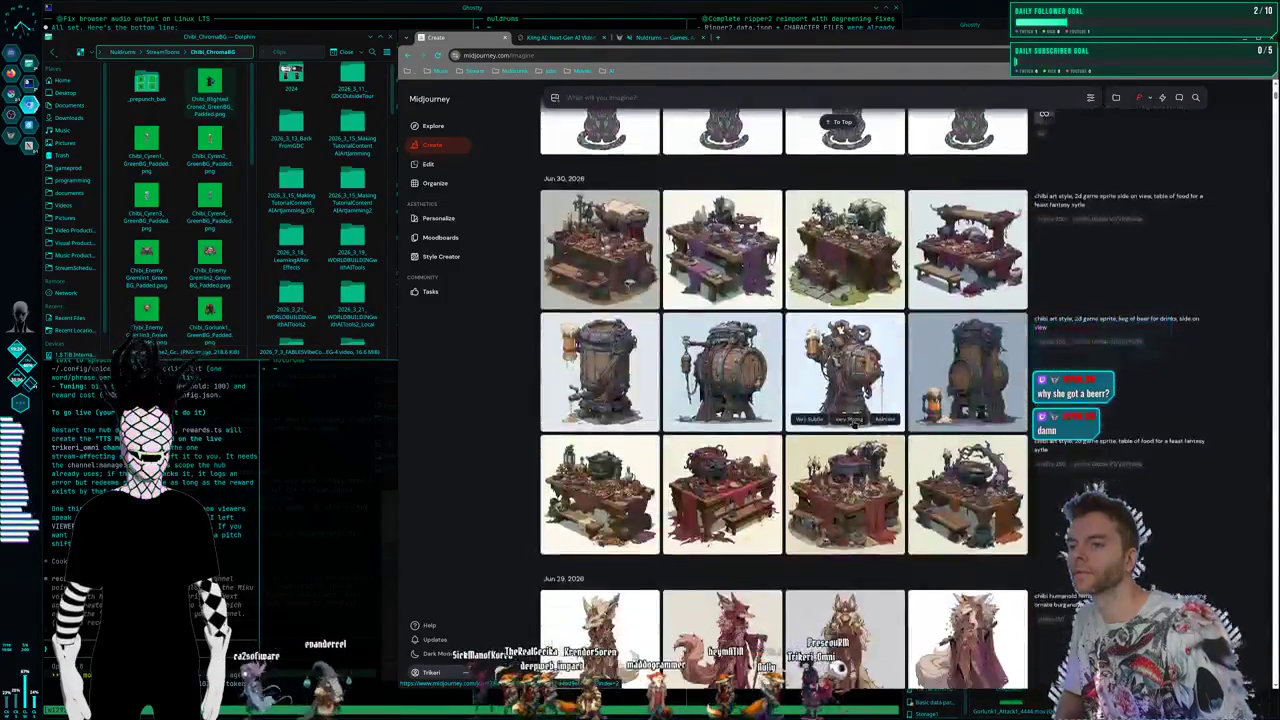
{"action": "scroll", "coordinate": [853, 424], "scroll_direction": "up", "scroll_amount": 1}
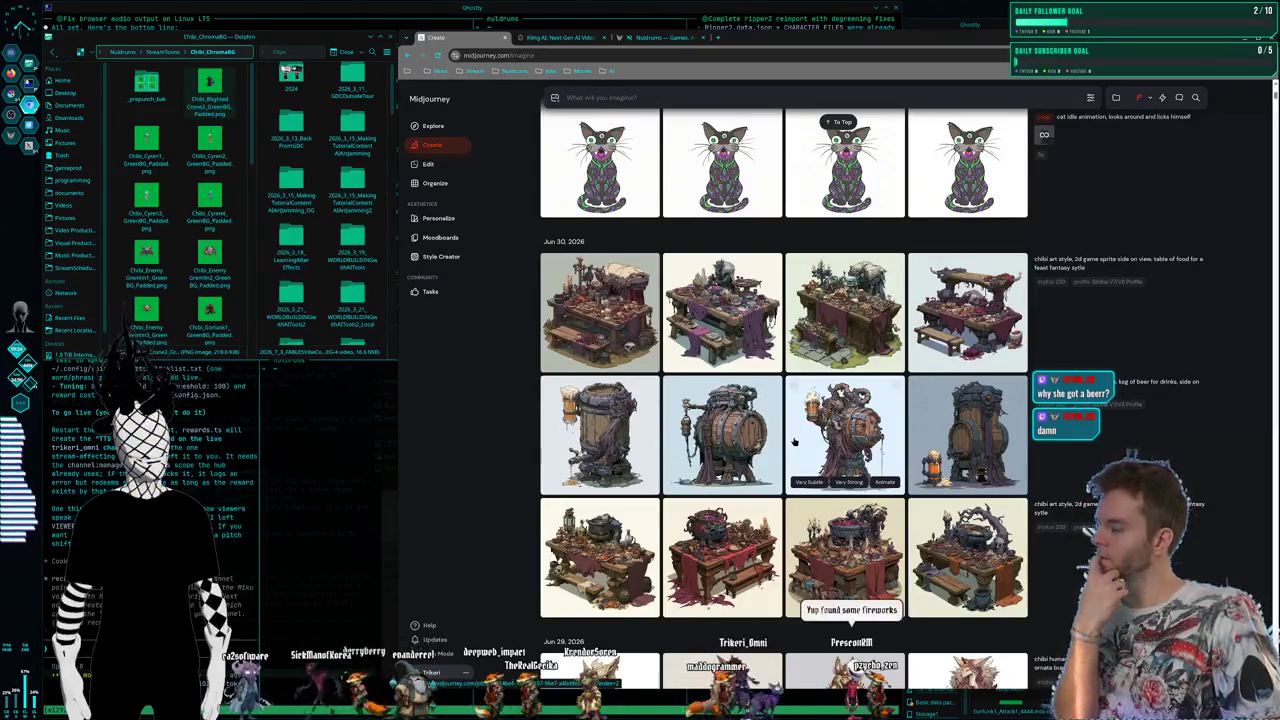
{"action": "left_click", "coordinate": [720, 430]}
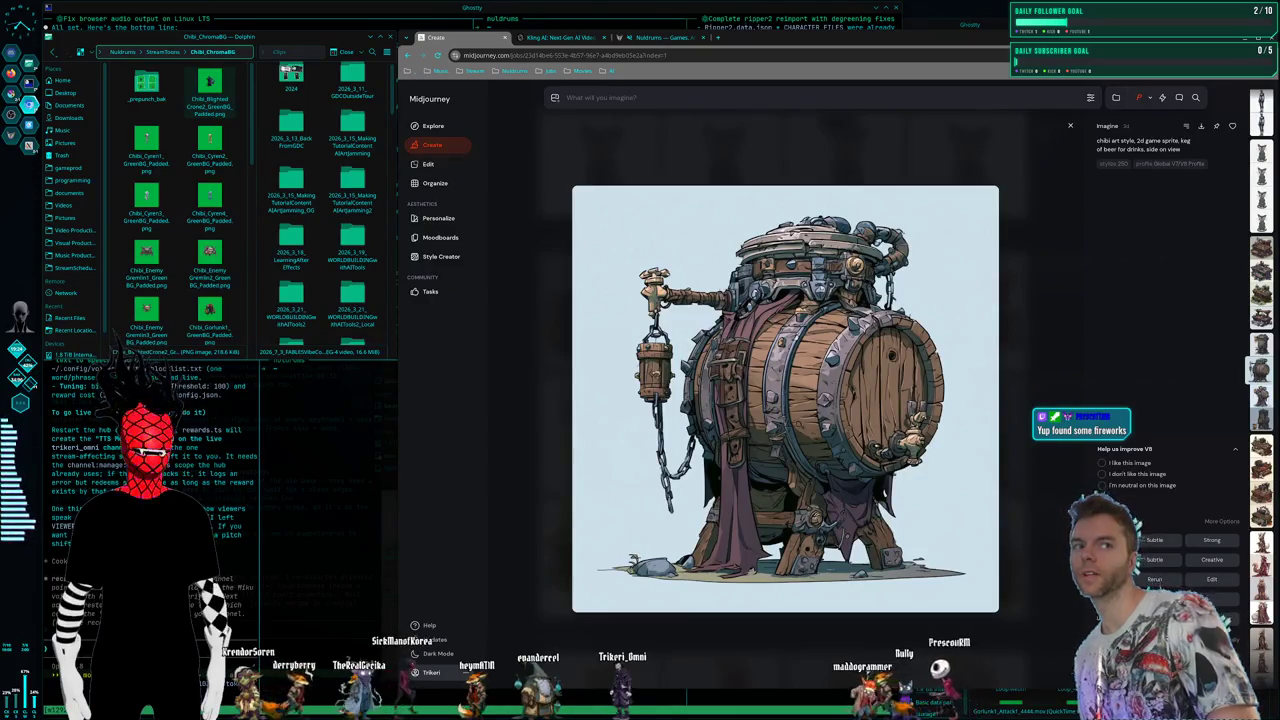
{"action": "key", "text": "Escape"}
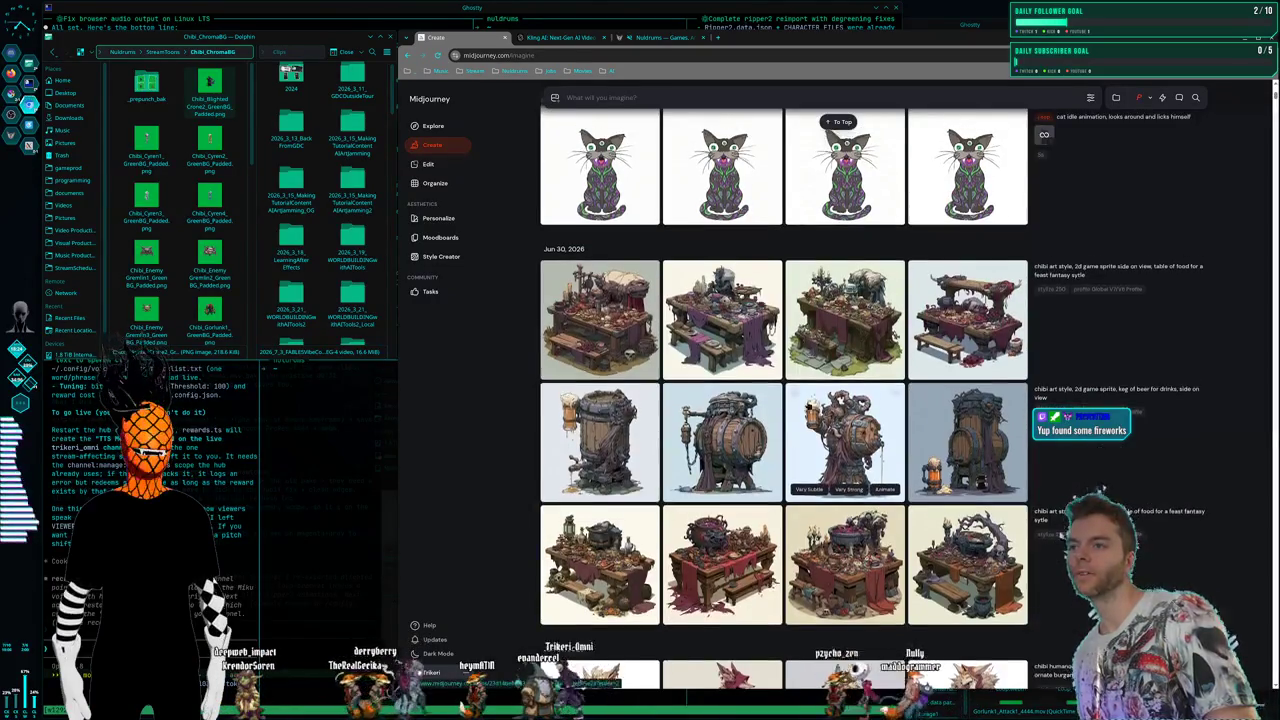
{"action": "scroll", "coordinate": [866, 340], "scroll_direction": "up", "scroll_amount": 1}
{"action": "left_click", "coordinate": [866, 340]}
{"action": "key", "text": "Escape"}
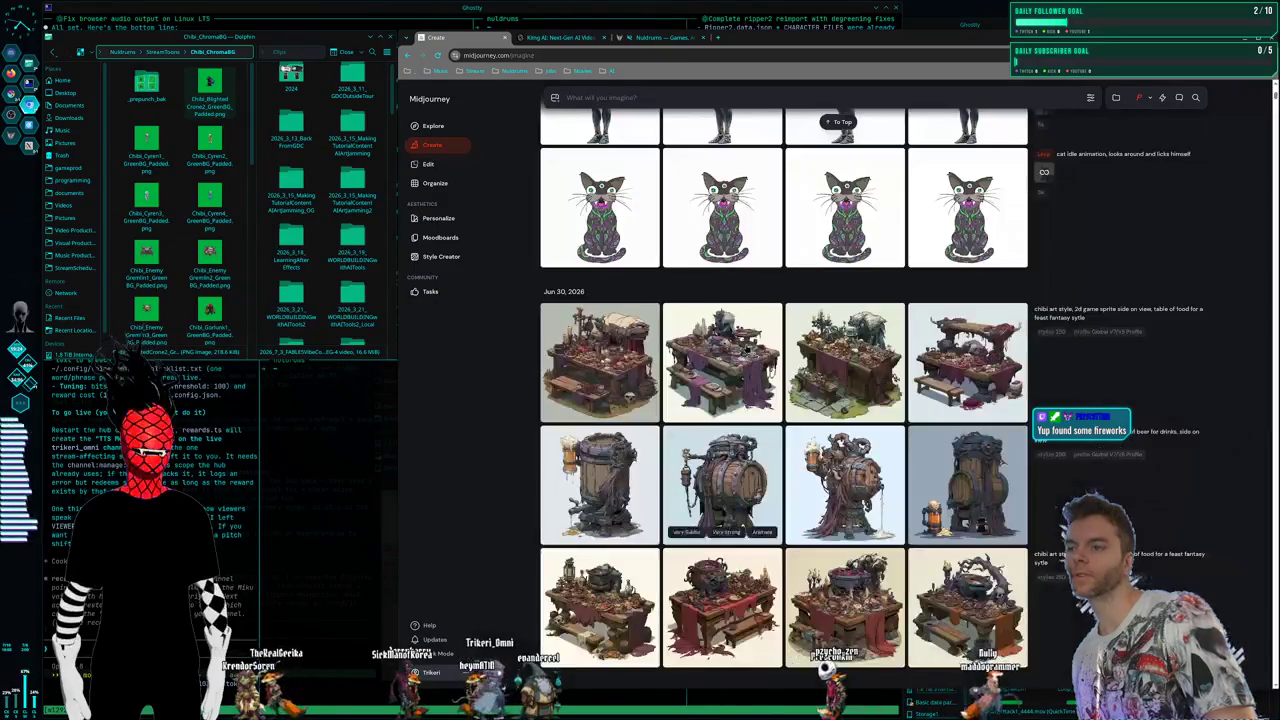
{"action": "left_click", "coordinate": [779, 644]}
{"action": "key", "text": "Escape"}
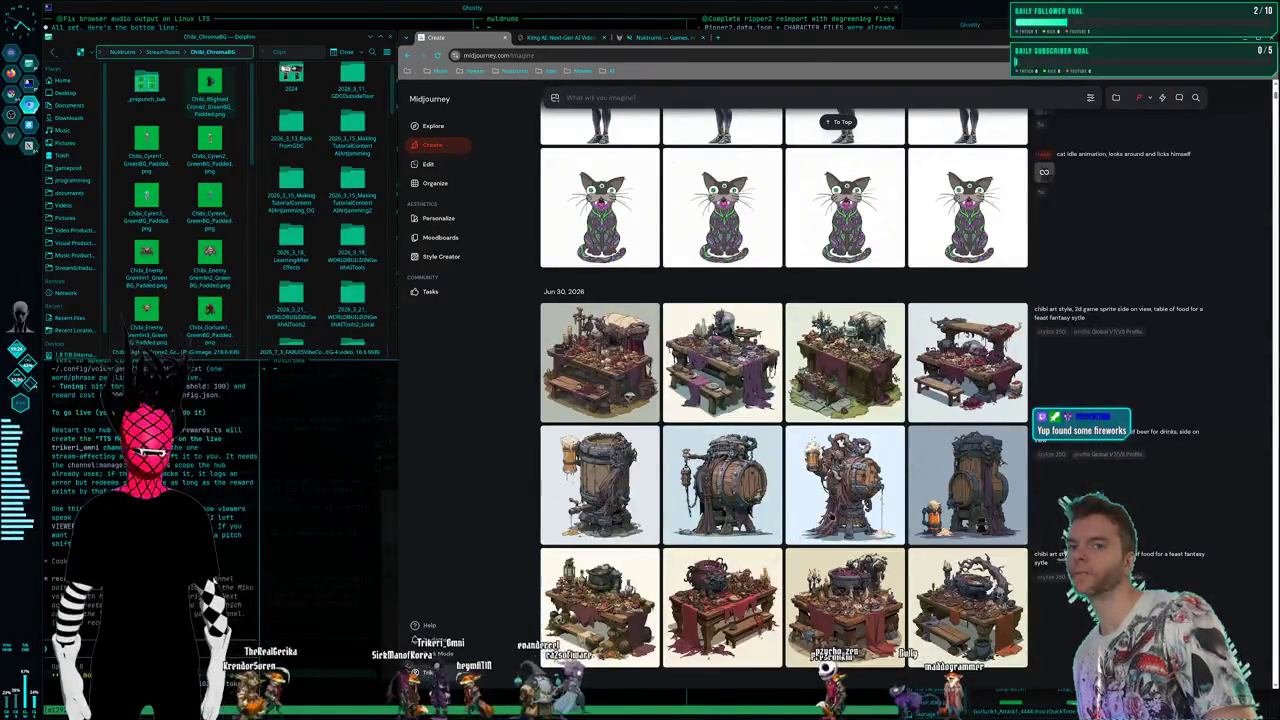
Scroll back to the top, switch to the nuldrums.world tab, then back toward Kling AI
{"action": "scroll", "coordinate": [833, 372], "scroll_direction": "up", "scroll_amount": 5}
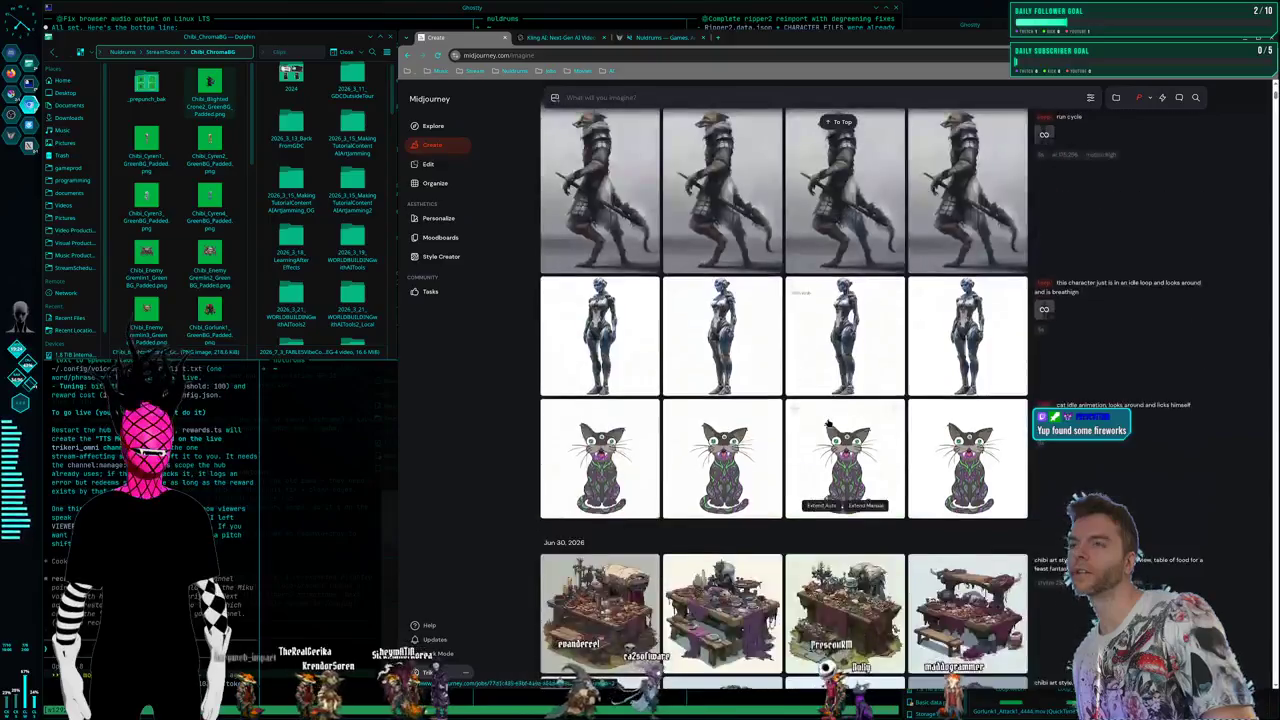
{"action": "scroll", "coordinate": [825, 400], "scroll_direction": "up", "scroll_amount": 5}
{"action": "scroll", "coordinate": [820, 420], "scroll_direction": "up", "scroll_amount": 5}
{"action": "scroll", "coordinate": [816, 446], "scroll_direction": "up", "scroll_amount": 5}
{"action": "scroll", "coordinate": [820, 430], "scroll_direction": "up", "scroll_amount": 5}
{"action": "scroll", "coordinate": [825, 415], "scroll_direction": "up", "scroll_amount": 5}
{"action": "scroll", "coordinate": [830, 400], "scroll_direction": "up", "scroll_amount": 5}
{"action": "scroll", "coordinate": [835, 385], "scroll_direction": "up", "scroll_amount": 3}
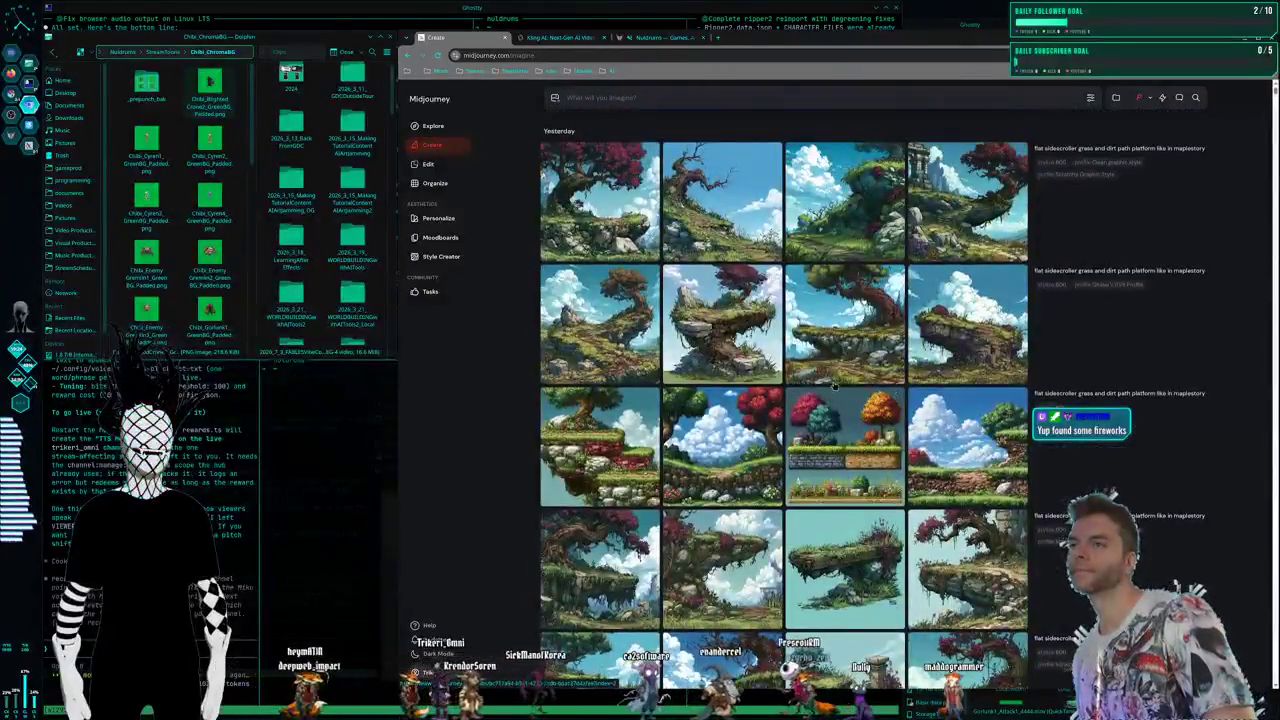
{"action": "left_click", "coordinate": [660, 37]}
{"action": "left_click", "coordinate": [549, 39]}
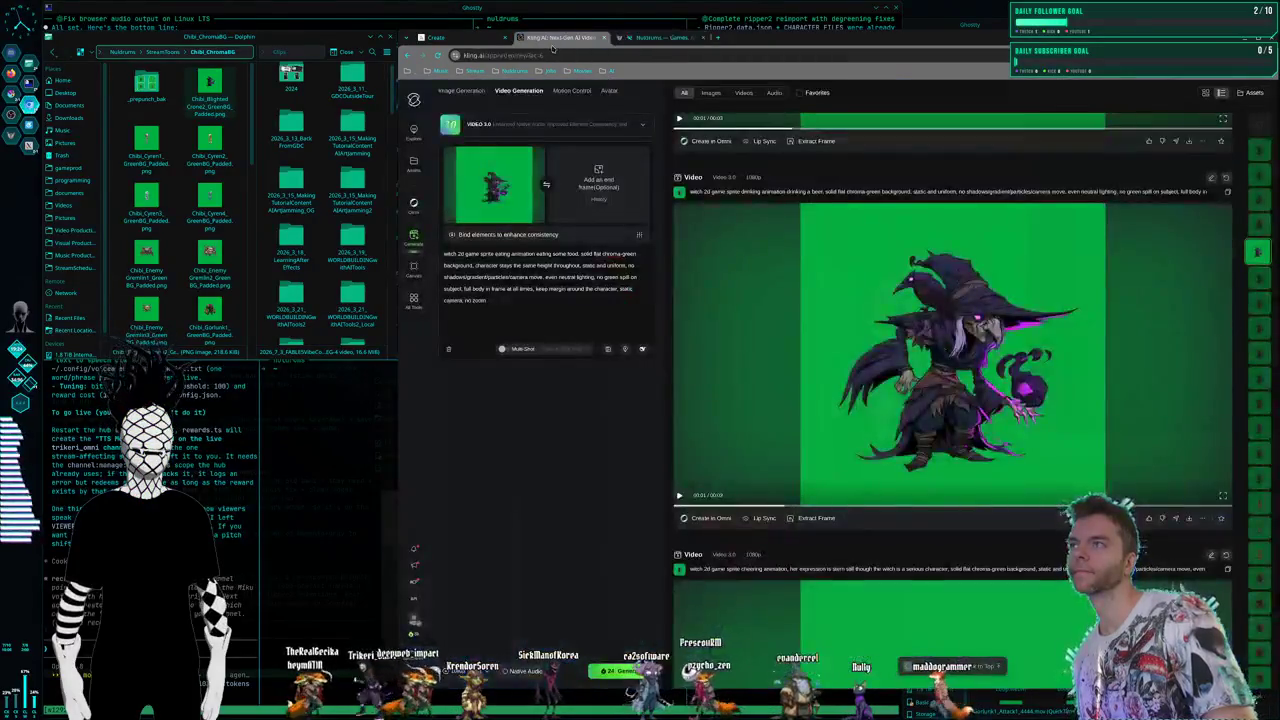
Play the witch drinking clip and review the cheering, hit-reaction and death clips in the feed
{"action": "left_click", "coordinate": [884, 400]}
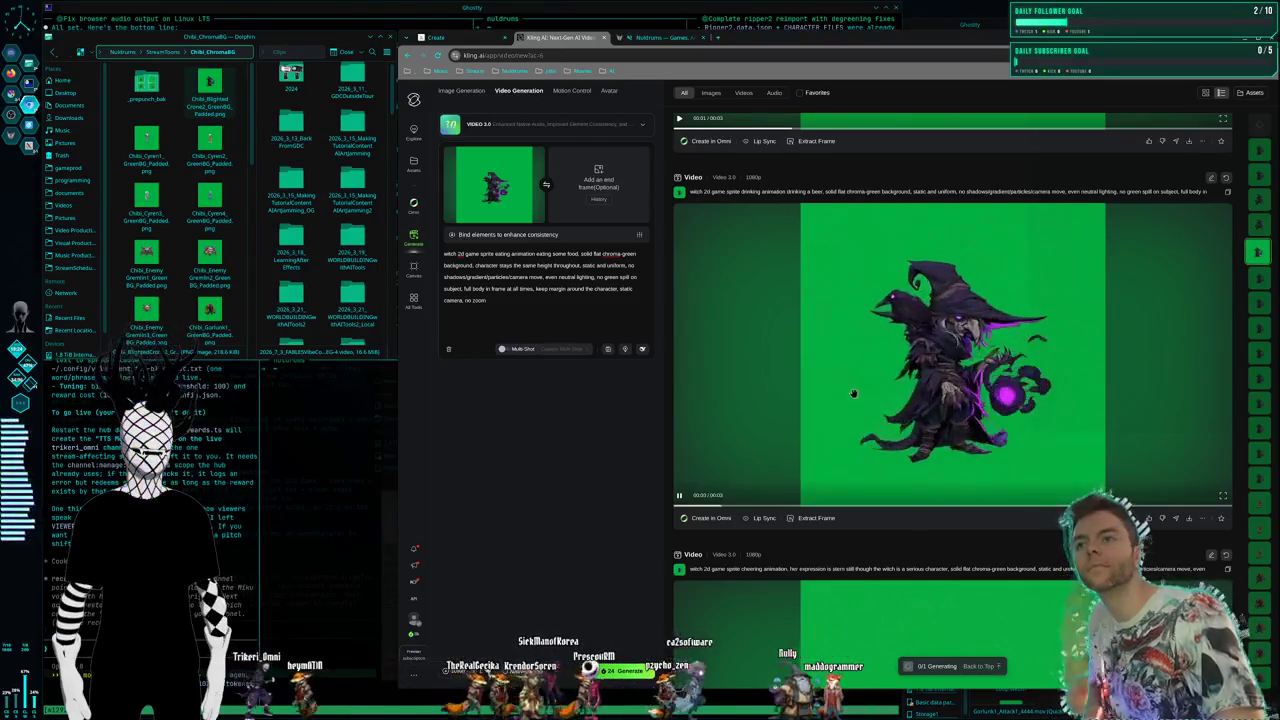
{"action": "scroll", "coordinate": [854, 405], "scroll_direction": "down", "scroll_amount": 2}
{"action": "scroll", "coordinate": [857, 413], "scroll_direction": "down", "scroll_amount": 2}
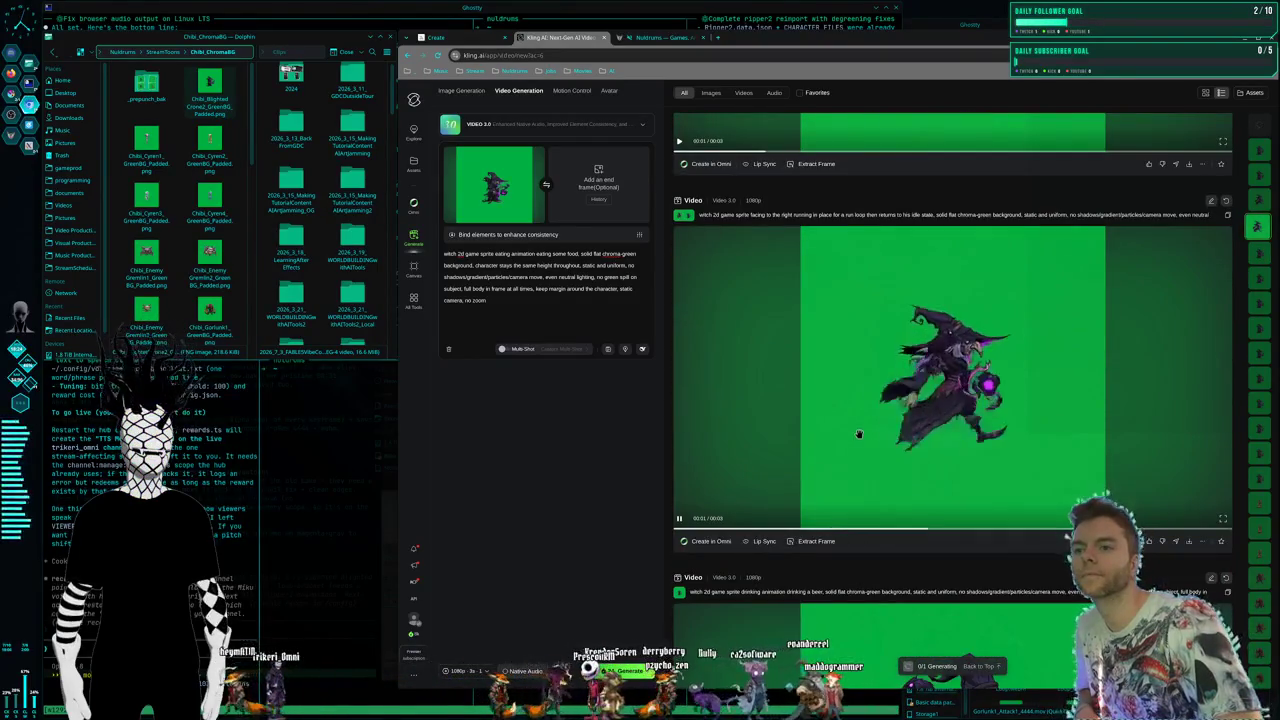
{"action": "scroll", "coordinate": [860, 436], "scroll_direction": "up", "scroll_amount": 2}
{"action": "scroll", "coordinate": [860, 436], "scroll_direction": "down", "scroll_amount": 4}
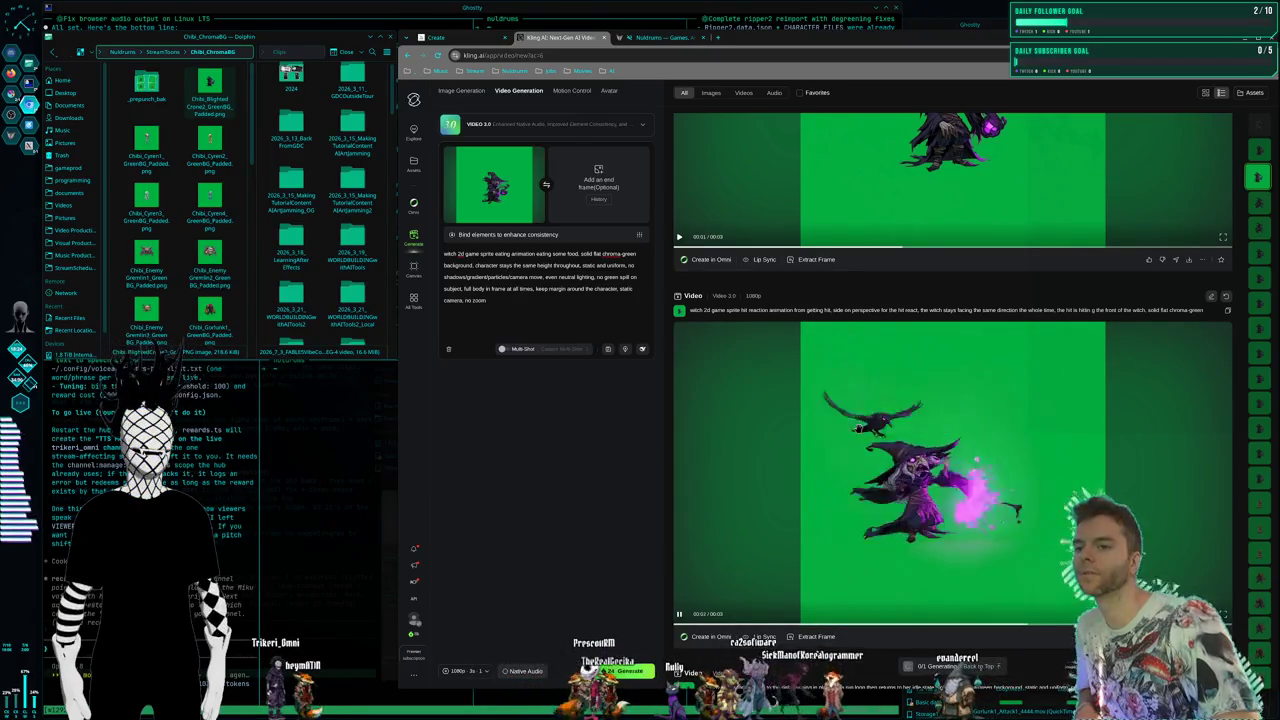
{"action": "scroll", "coordinate": [858, 429], "scroll_direction": "up", "scroll_amount": 1}
{"action": "scroll", "coordinate": [858, 428], "scroll_direction": "up", "scroll_amount": 3}
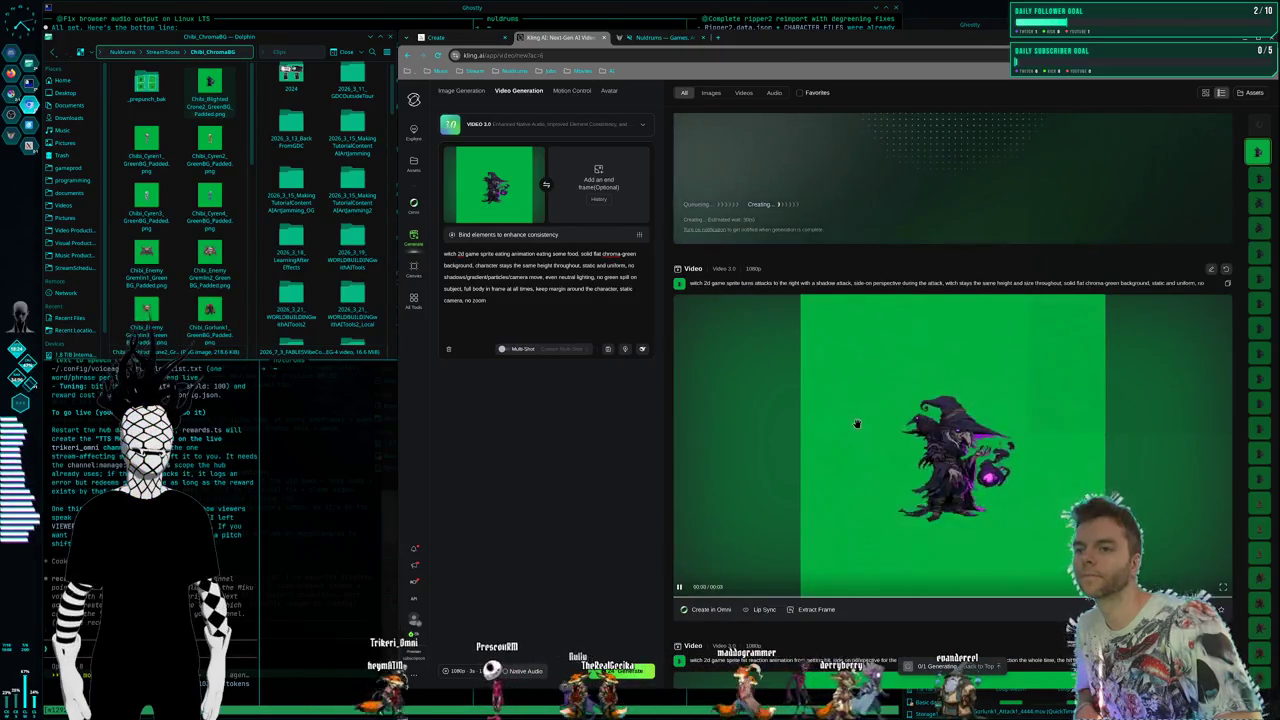
{"action": "scroll", "coordinate": [858, 427], "scroll_direction": "up", "scroll_amount": 2}
{"action": "scroll", "coordinate": [857, 427], "scroll_direction": "down", "scroll_amount": 2}
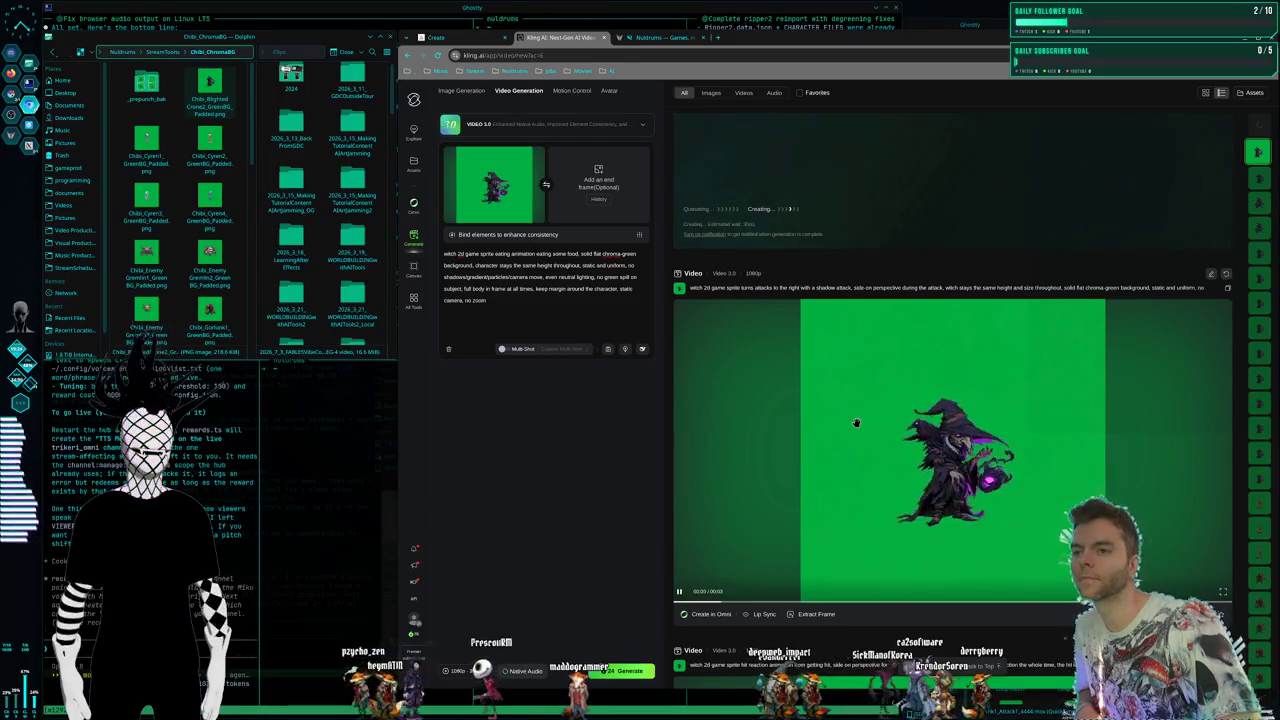
{"action": "scroll", "coordinate": [856, 423], "scroll_direction": "down", "scroll_amount": 1}
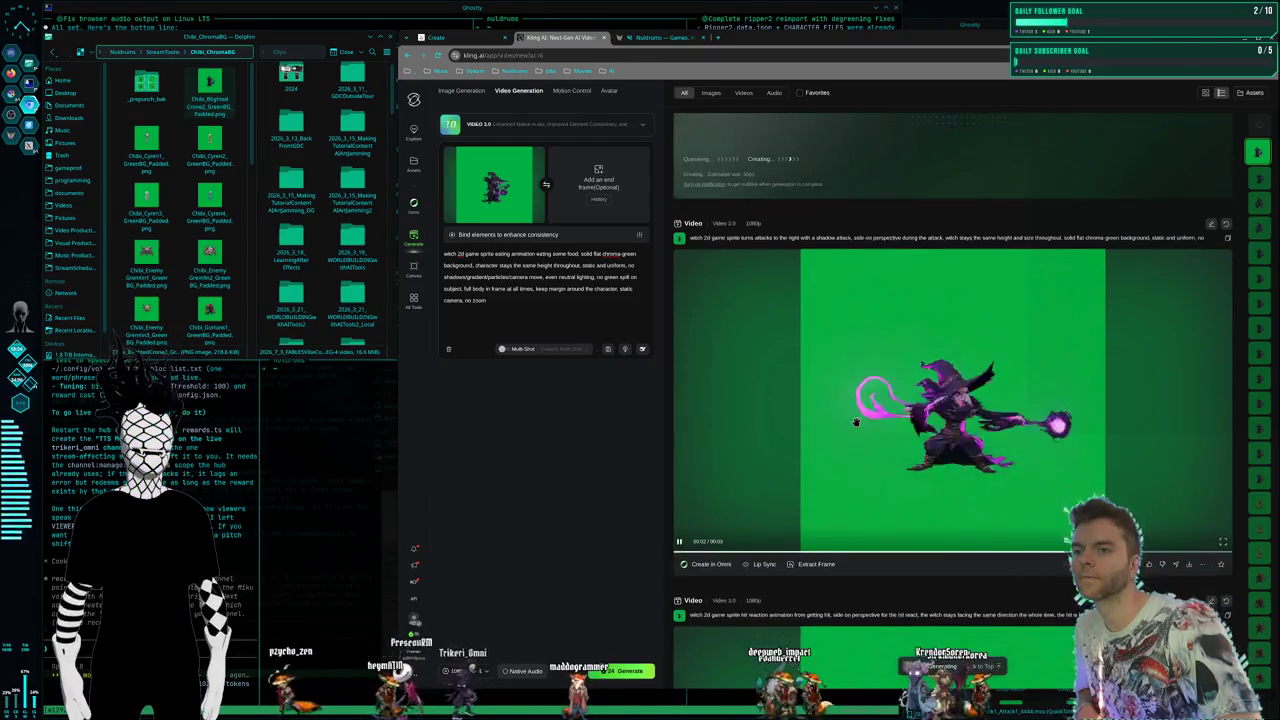
{"action": "scroll", "coordinate": [856, 421], "scroll_direction": "up", "scroll_amount": 5}
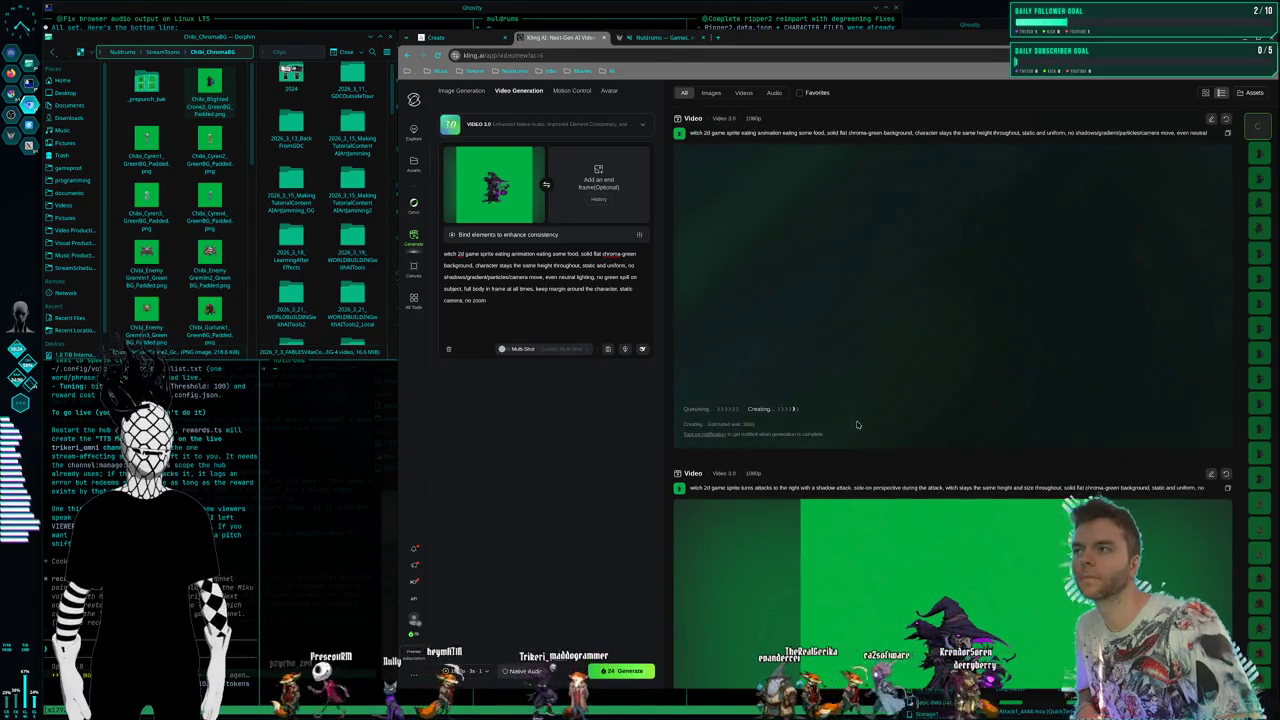
{"action": "scroll", "coordinate": [856, 423], "scroll_direction": "down", "scroll_amount": 5}
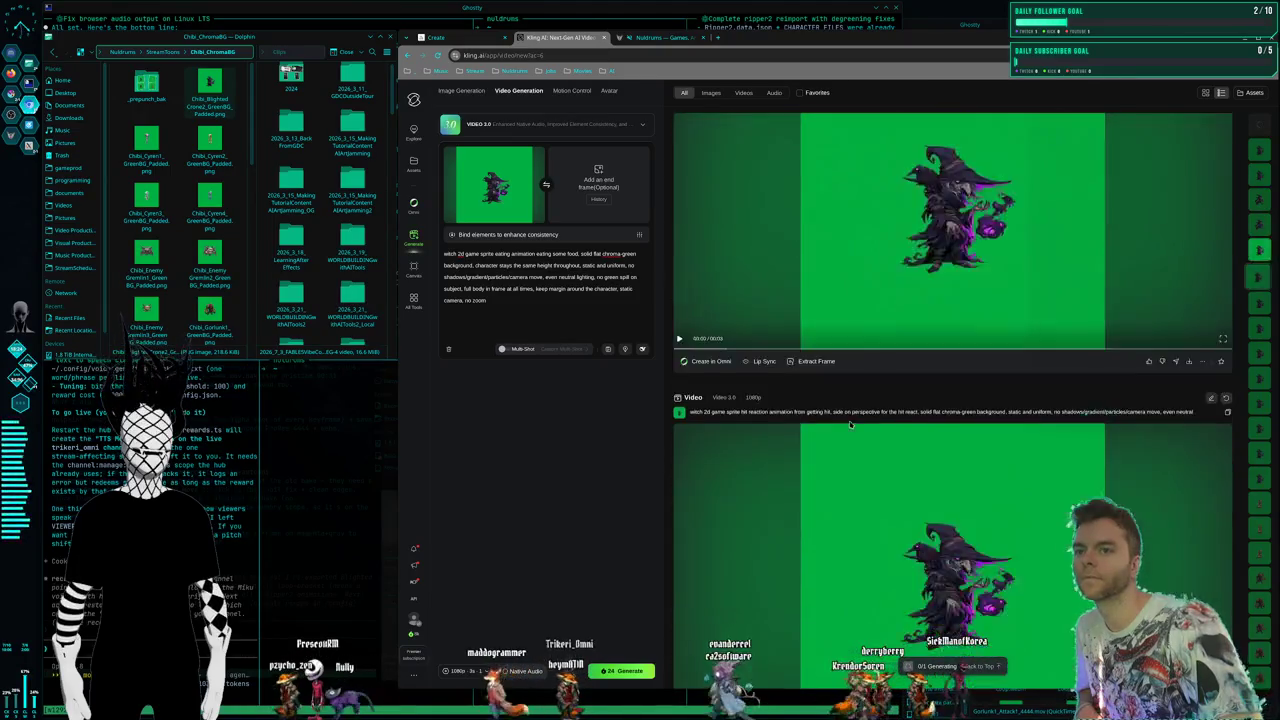
{"action": "scroll", "coordinate": [849, 424], "scroll_direction": "down", "scroll_amount": 10}
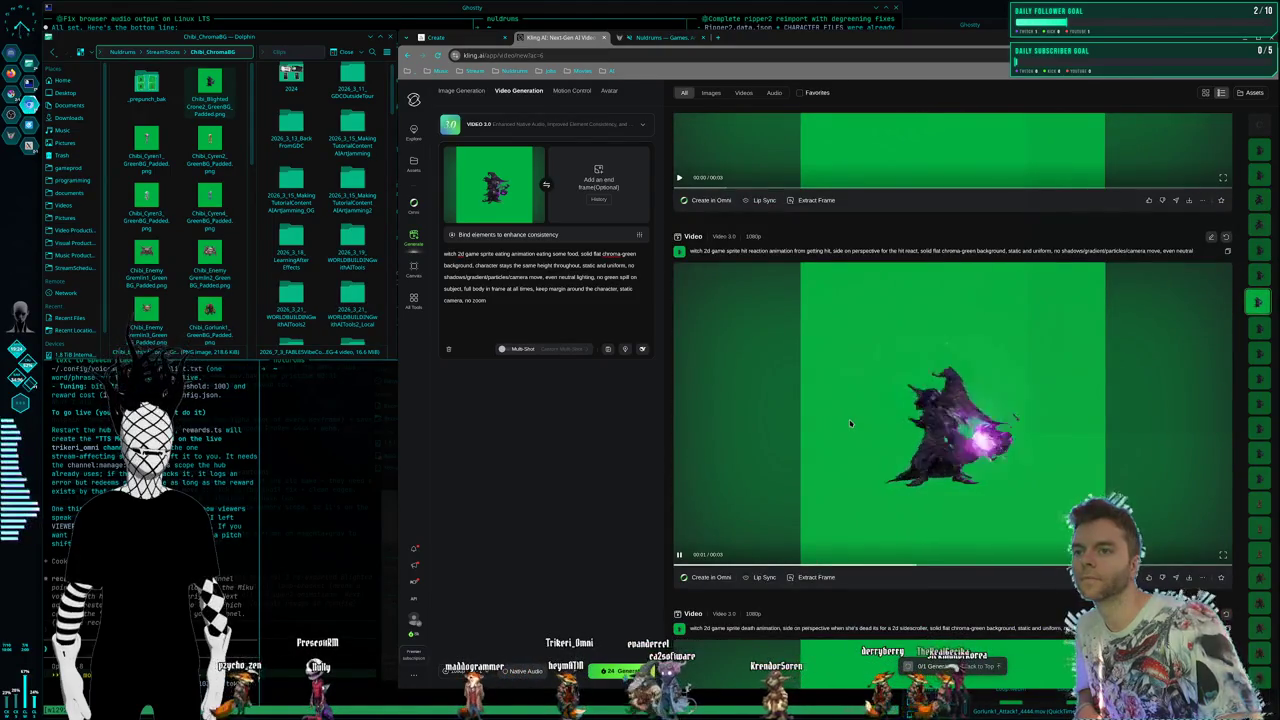
{"action": "scroll", "coordinate": [850, 423], "scroll_direction": "up", "scroll_amount": 3}
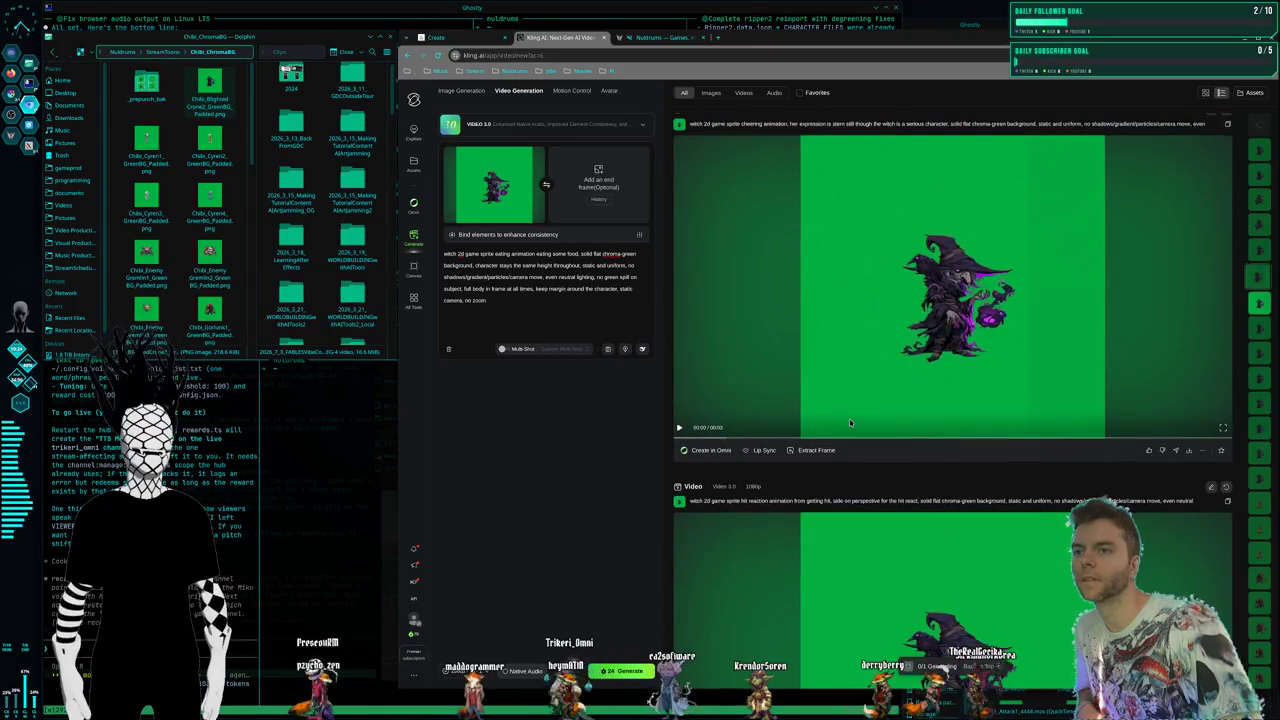
{"action": "scroll", "coordinate": [850, 423], "scroll_direction": "up", "scroll_amount": 1}
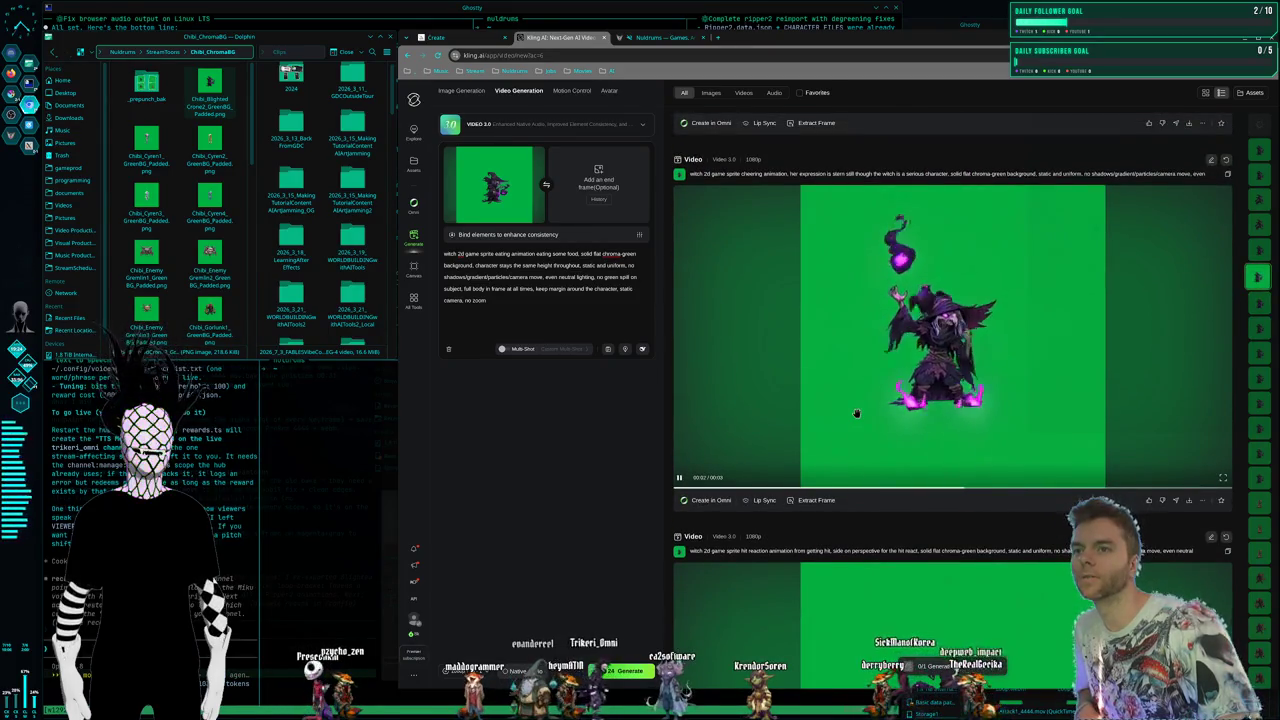
{"action": "scroll", "coordinate": [856, 413], "scroll_direction": "down", "scroll_amount": 5}
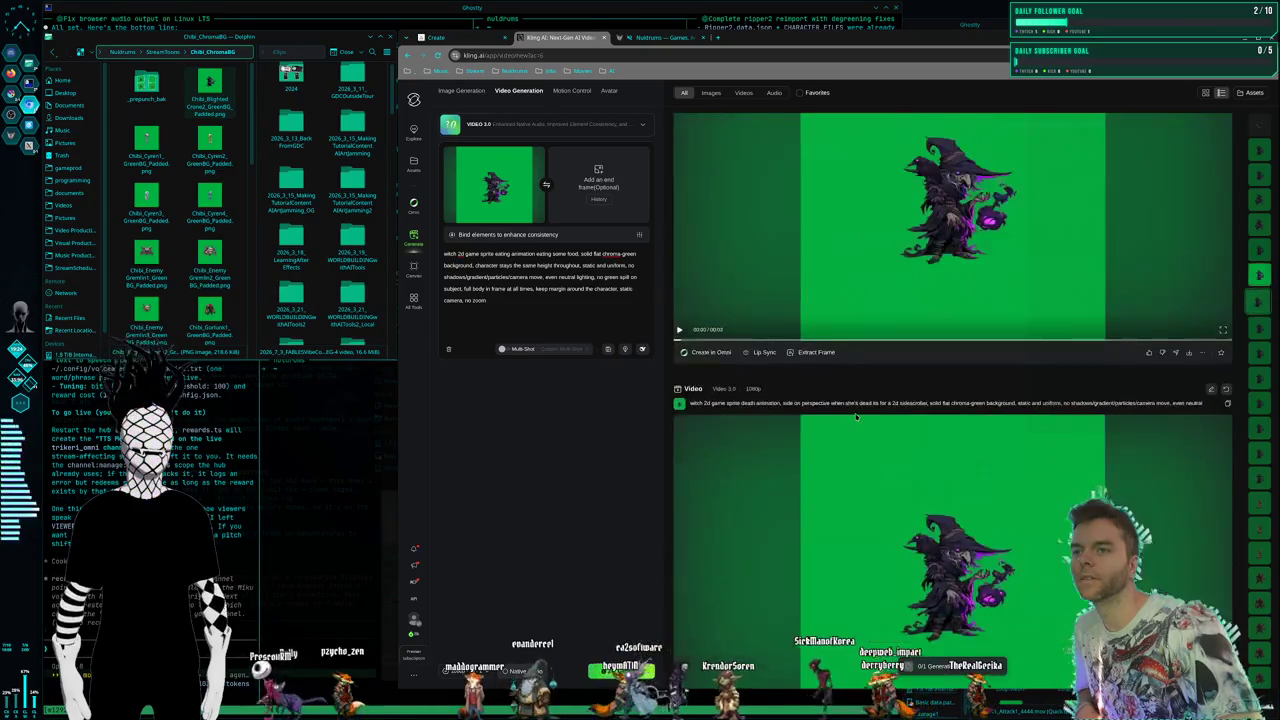
{"action": "scroll", "coordinate": [856, 417], "scroll_direction": "down", "scroll_amount": 2}
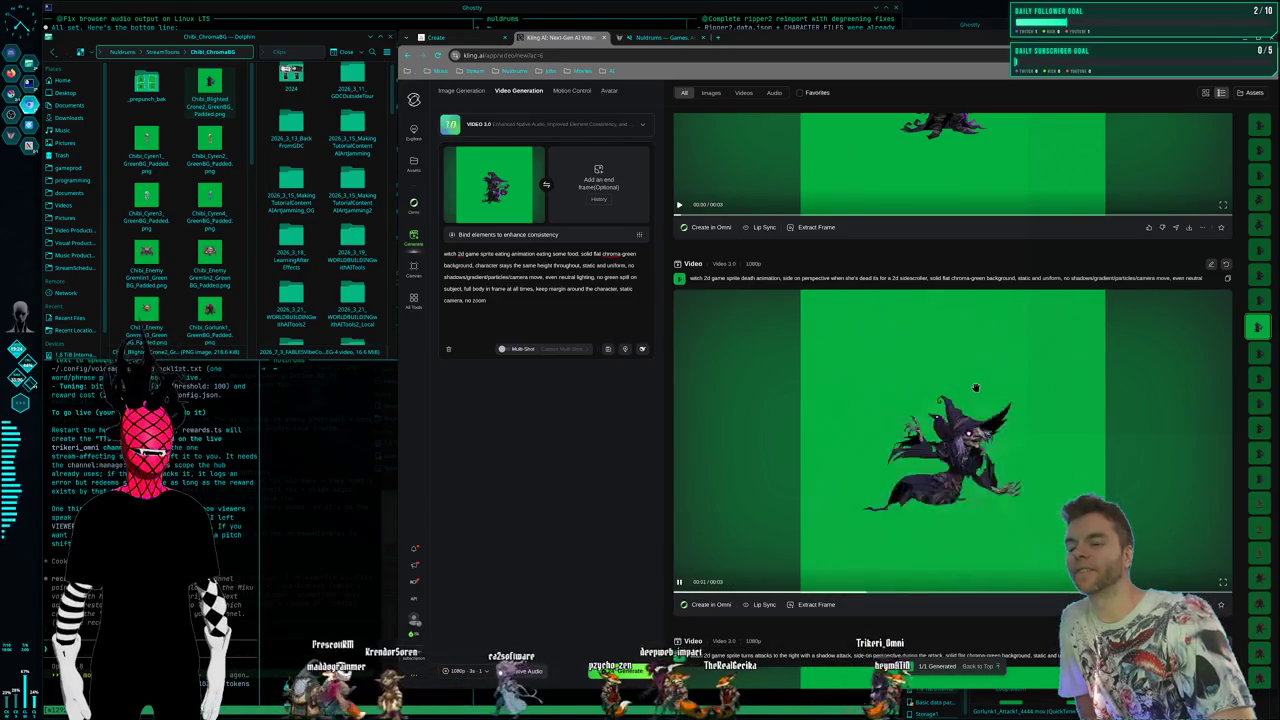
{"action": "scroll", "coordinate": [969, 389], "scroll_direction": "down", "scroll_amount": 3}
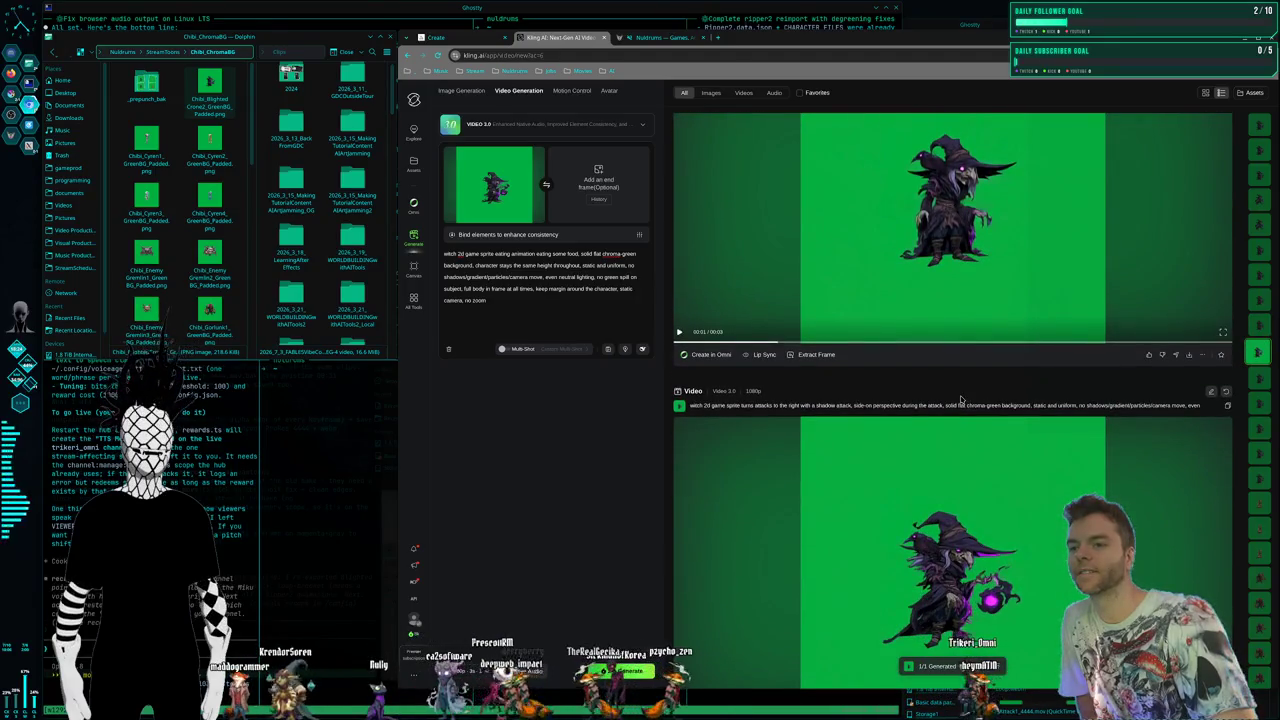
{"action": "scroll", "coordinate": [900, 402], "scroll_direction": "down", "scroll_amount": 2}
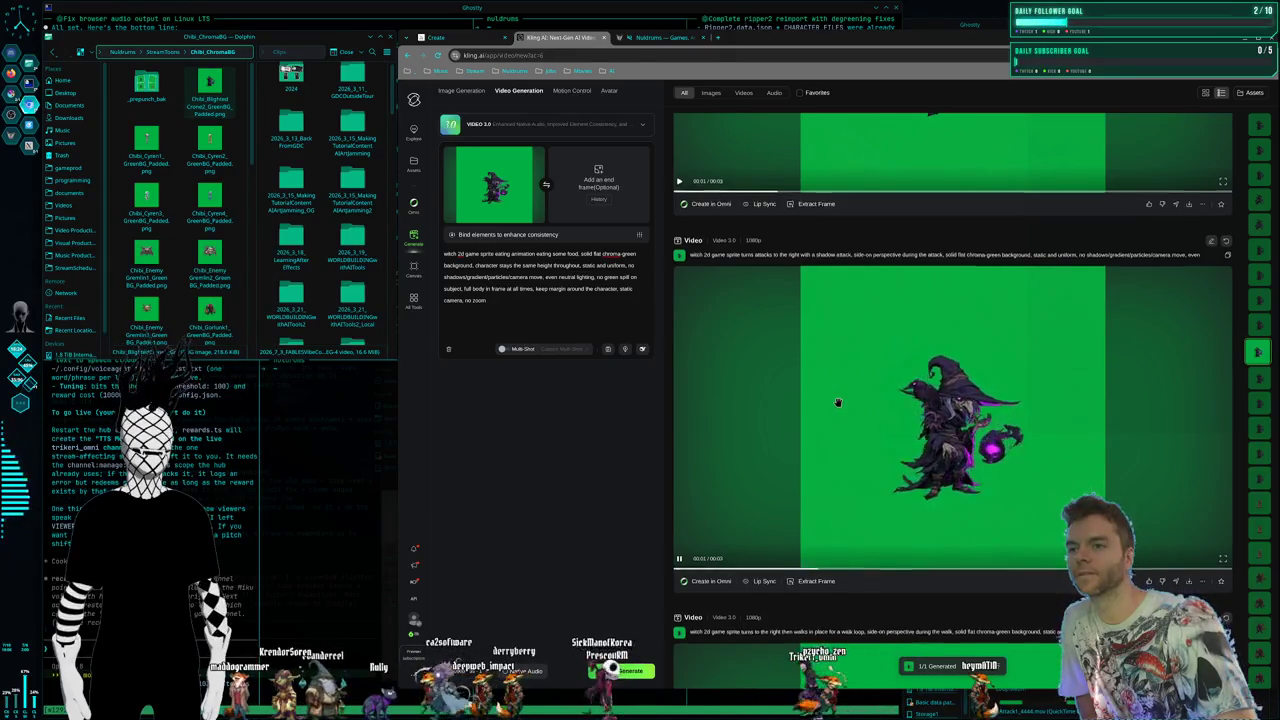
{"action": "scroll", "coordinate": [838, 404], "scroll_direction": "down", "scroll_amount": 5}
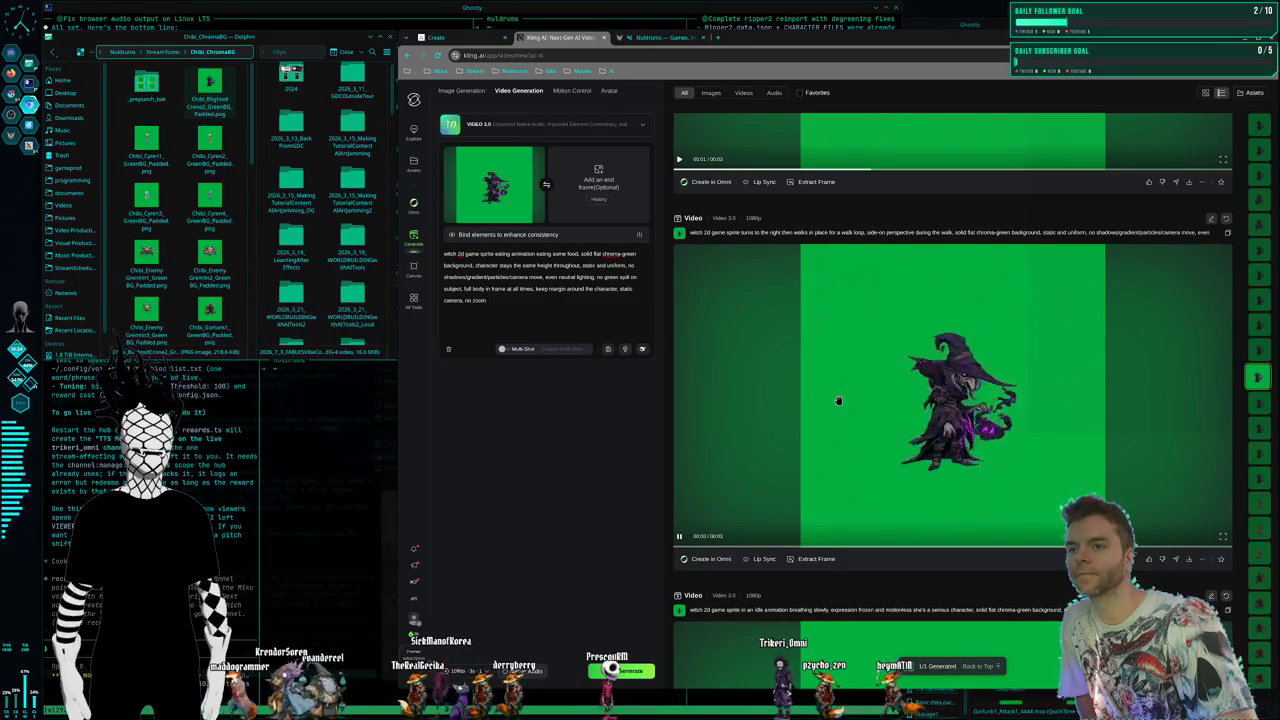
{"action": "scroll", "coordinate": [838, 401], "scroll_direction": "down", "scroll_amount": 4}
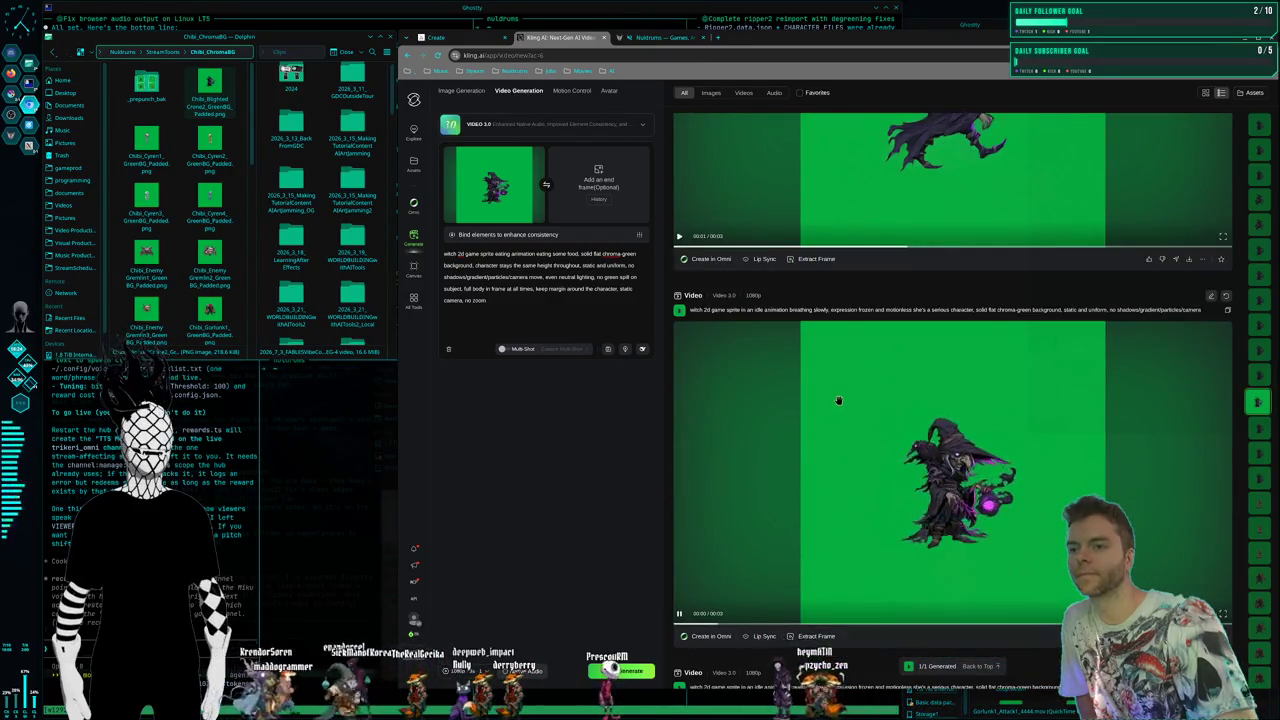
{"action": "scroll", "coordinate": [838, 401], "scroll_direction": "up", "scroll_amount": 2}
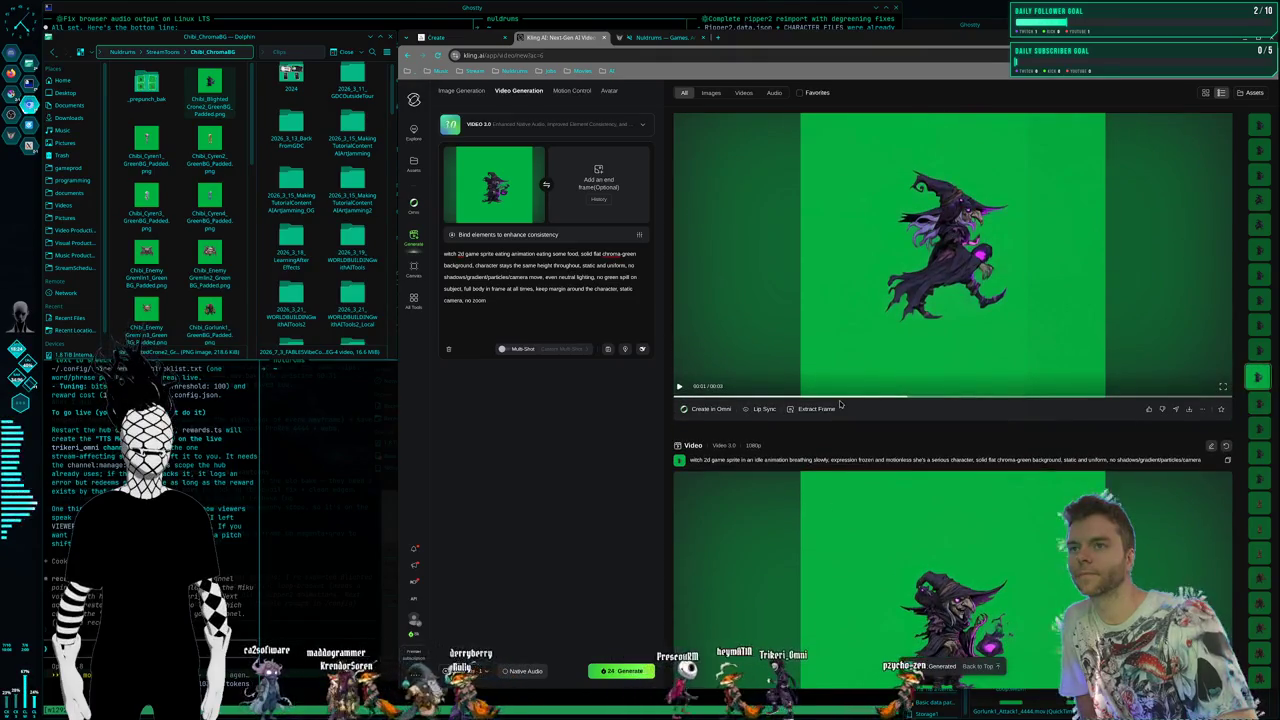
{"action": "scroll", "coordinate": [840, 404], "scroll_direction": "up", "scroll_amount": 1}
{"action": "scroll", "coordinate": [839, 402], "scroll_direction": "down", "scroll_amount": 3}
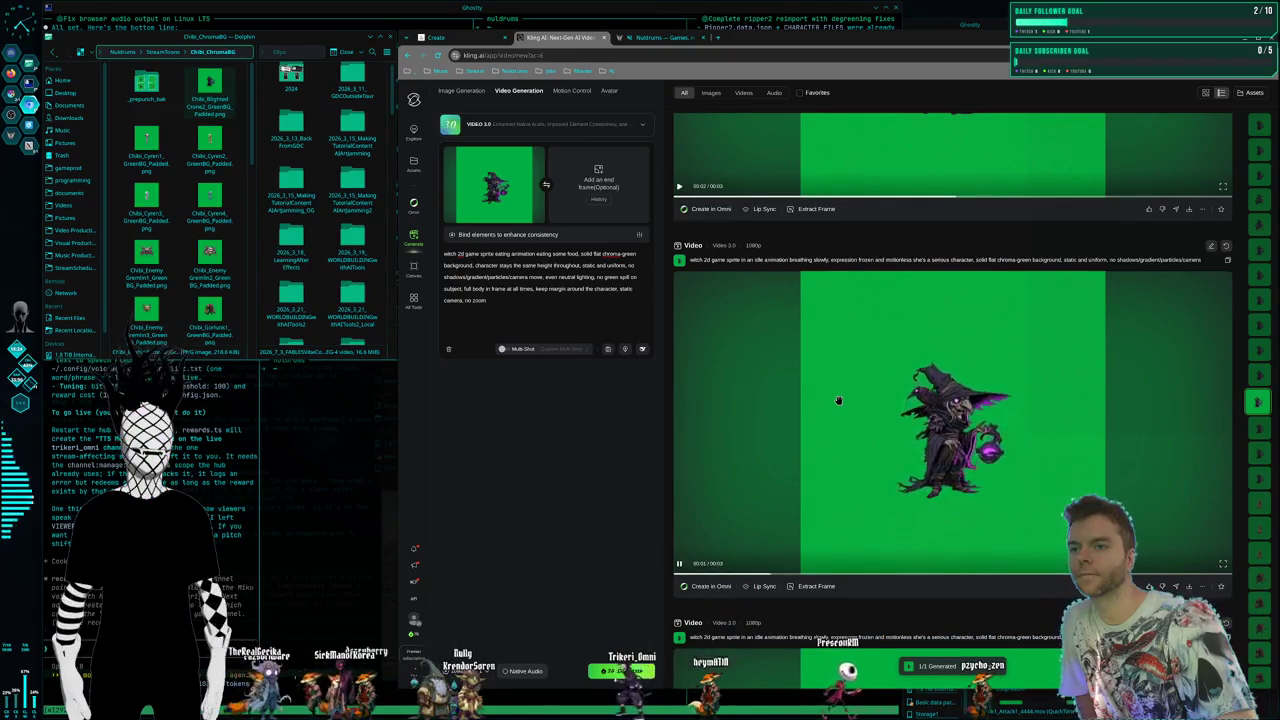
{"action": "scroll", "coordinate": [838, 401], "scroll_direction": "down", "scroll_amount": 3}
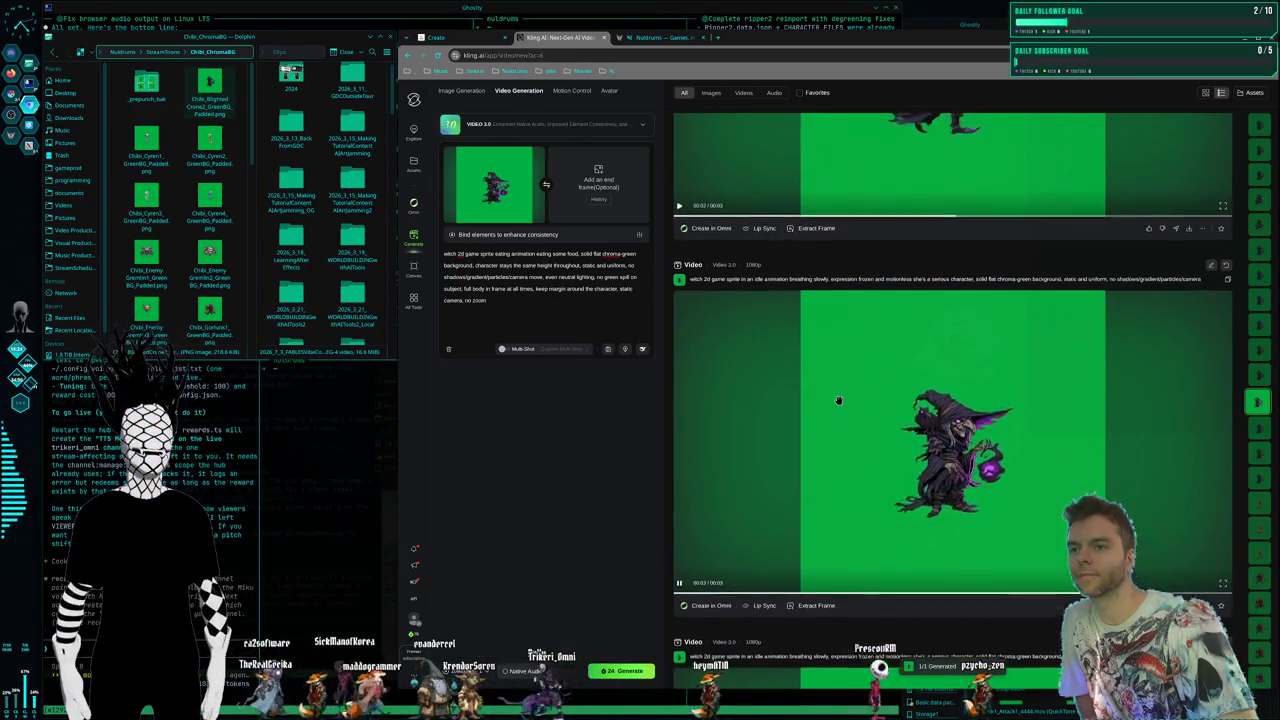
{"action": "scroll", "coordinate": [840, 404], "scroll_direction": "down", "scroll_amount": 3}
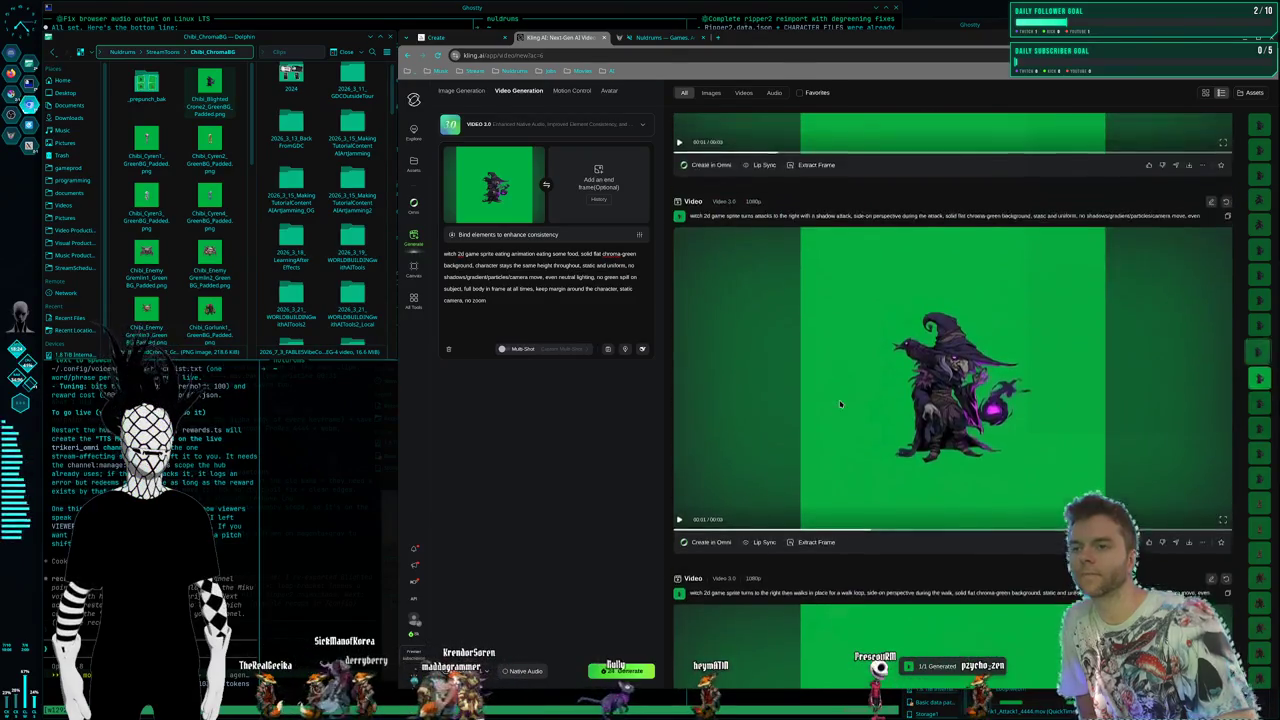
{"action": "scroll", "coordinate": [840, 403], "scroll_direction": "down", "scroll_amount": 2}
{"action": "scroll", "coordinate": [839, 401], "scroll_direction": "down", "scroll_amount": 2}
{"action": "scroll", "coordinate": [839, 401], "scroll_direction": "down", "scroll_amount": 2}
{"action": "scroll", "coordinate": [839, 402], "scroll_direction": "down", "scroll_amount": 2}
{"action": "scroll", "coordinate": [840, 402], "scroll_direction": "down", "scroll_amount": 2}
{"action": "scroll", "coordinate": [840, 403], "scroll_direction": "down", "scroll_amount": 2}
{"action": "scroll", "coordinate": [840, 403], "scroll_direction": "down", "scroll_amount": 2}
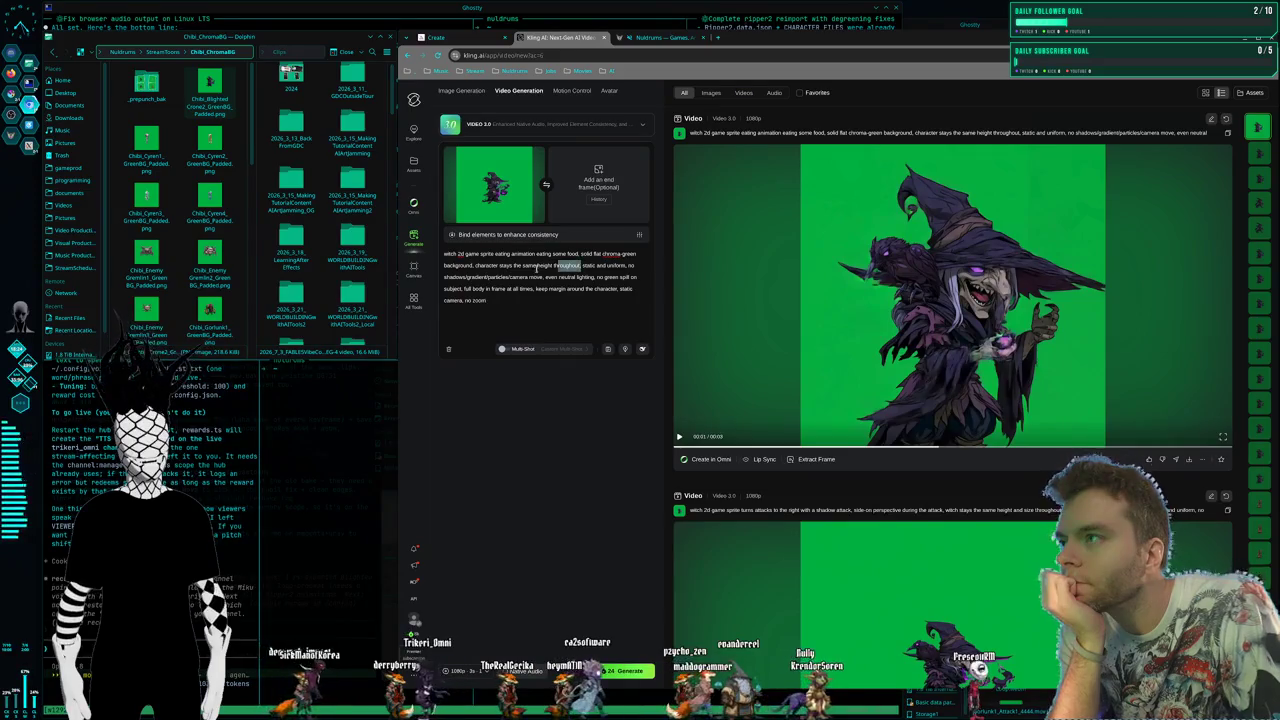
Trim the prompt to 'eating animation loop', dropping the same-height clause and 'eating some food'
{"action": "key", "text": "BackSpace"}
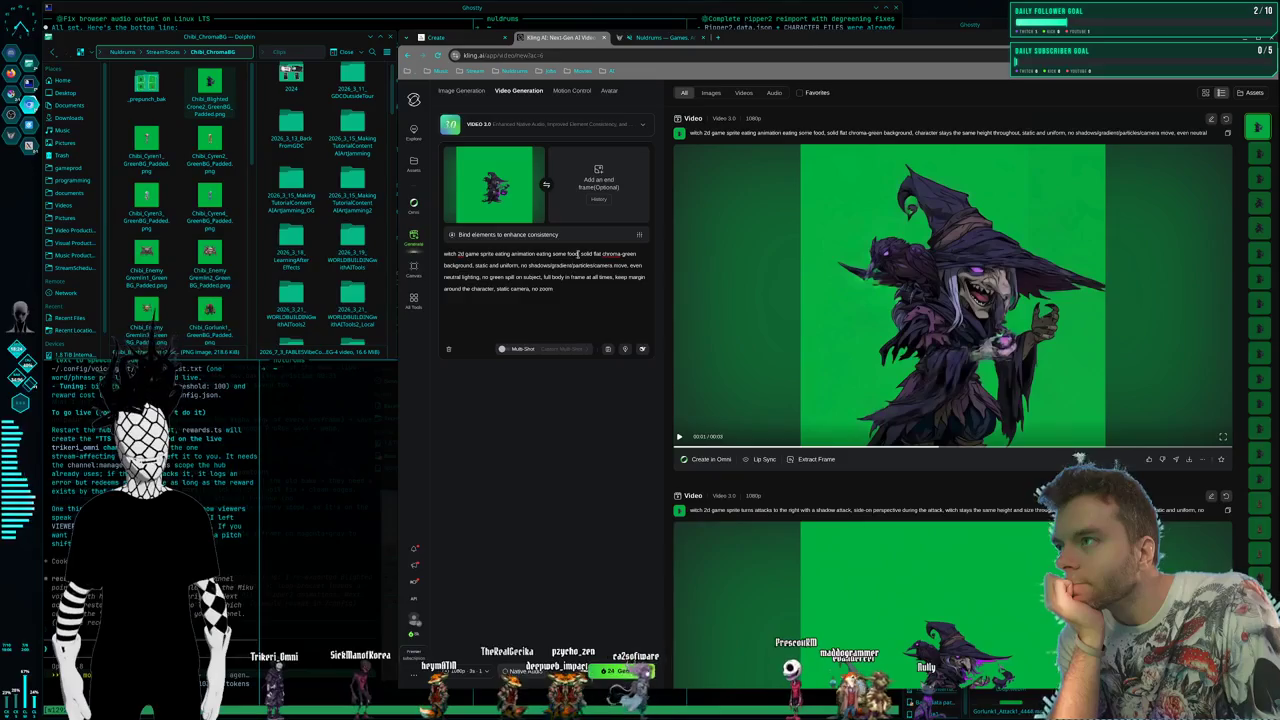
{"action": "left_click", "coordinate": [873, 368]}
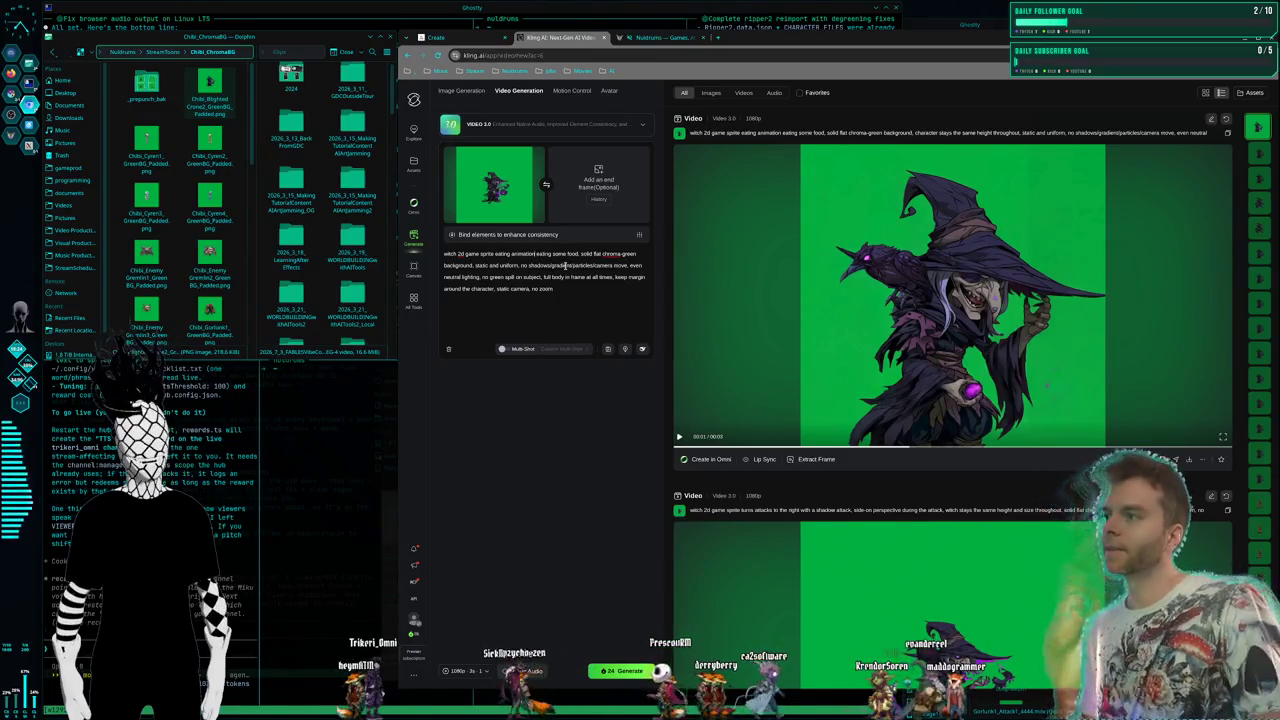
{"action": "type", "text": "loop,"}
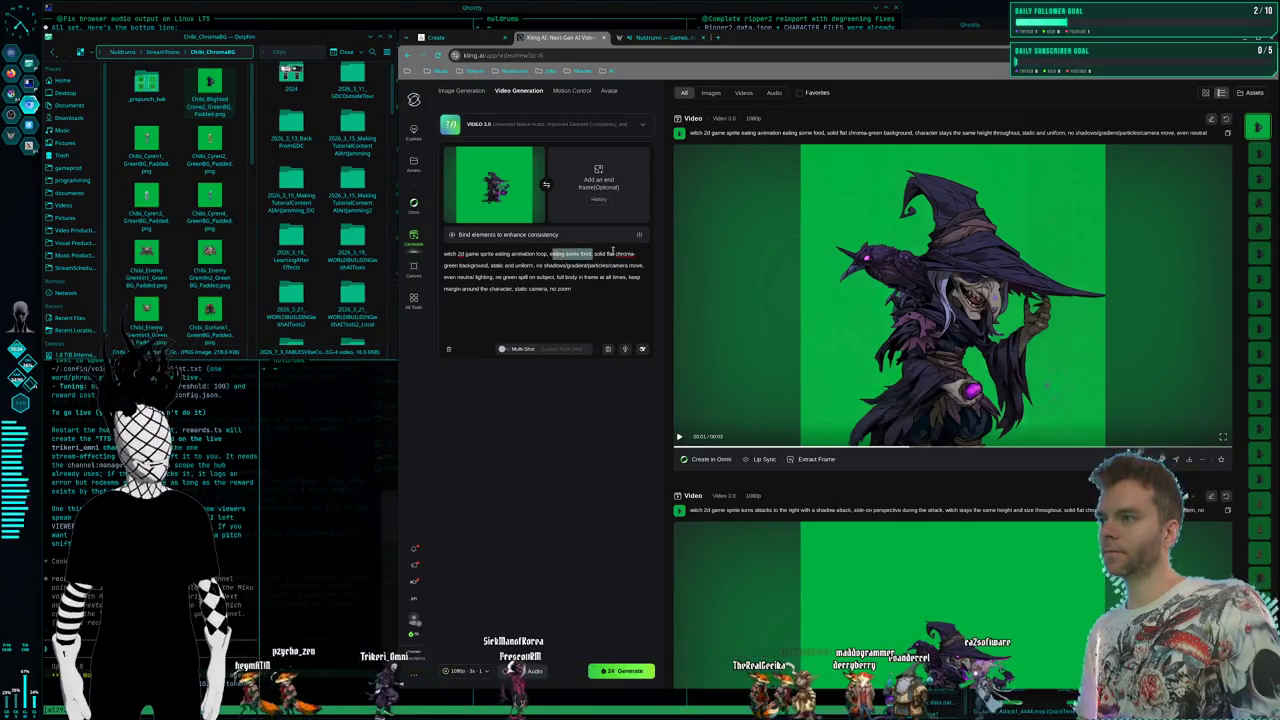
{"action": "key", "text": "BackSpace"}
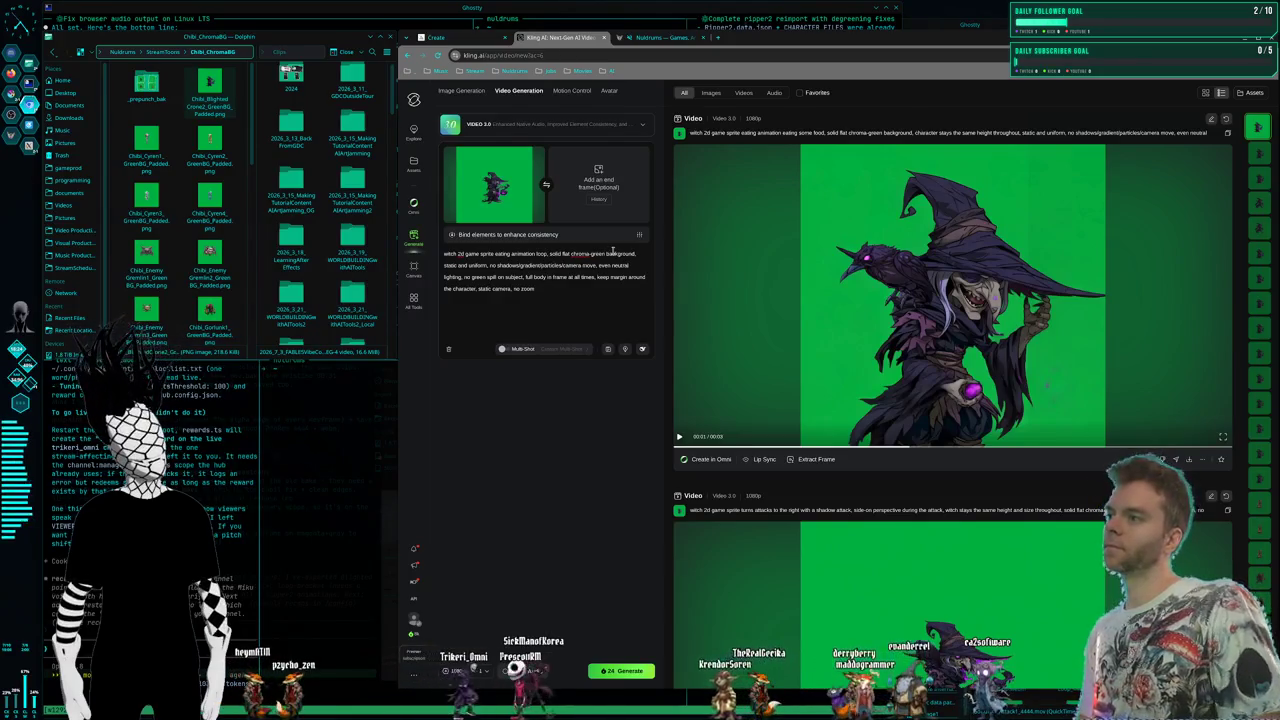